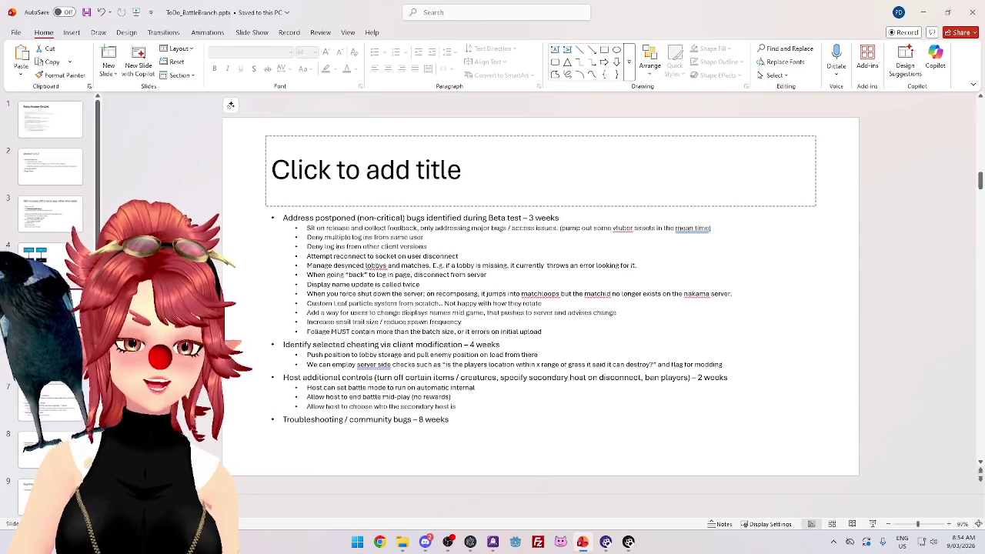
Page back and forth between the bug-fix, rewards and postponed-bugs roadmap slides.
key(Down)
key(Up)
key(Down)
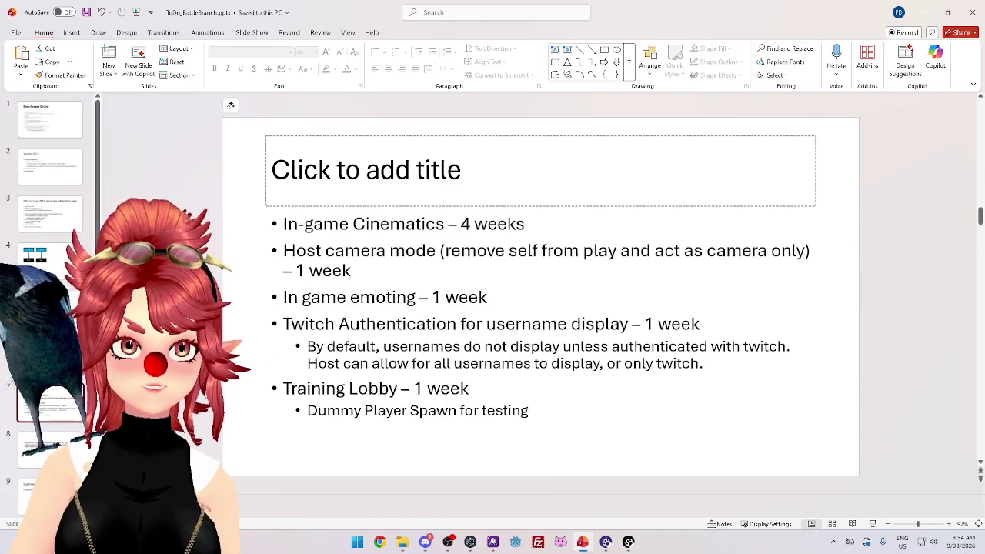
key(Up)
key(Up)
key(Down)
key(Up)
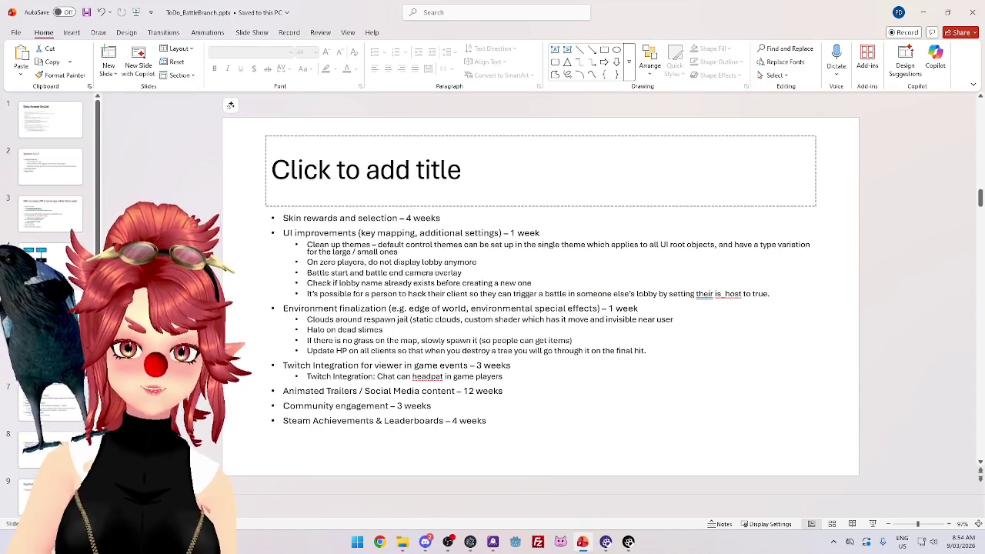
key(Down)
key(Up)
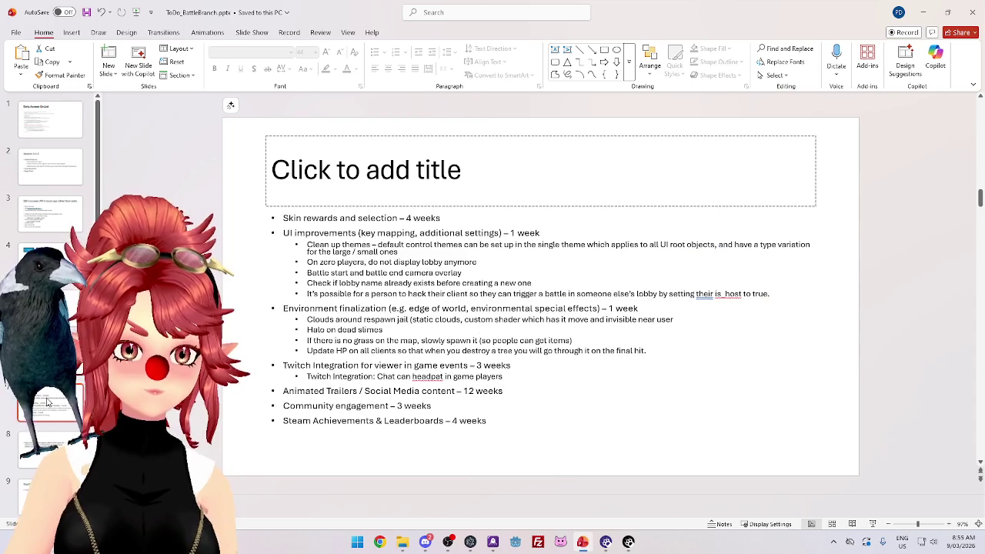
key(Down)
key(Up)
key(Up)
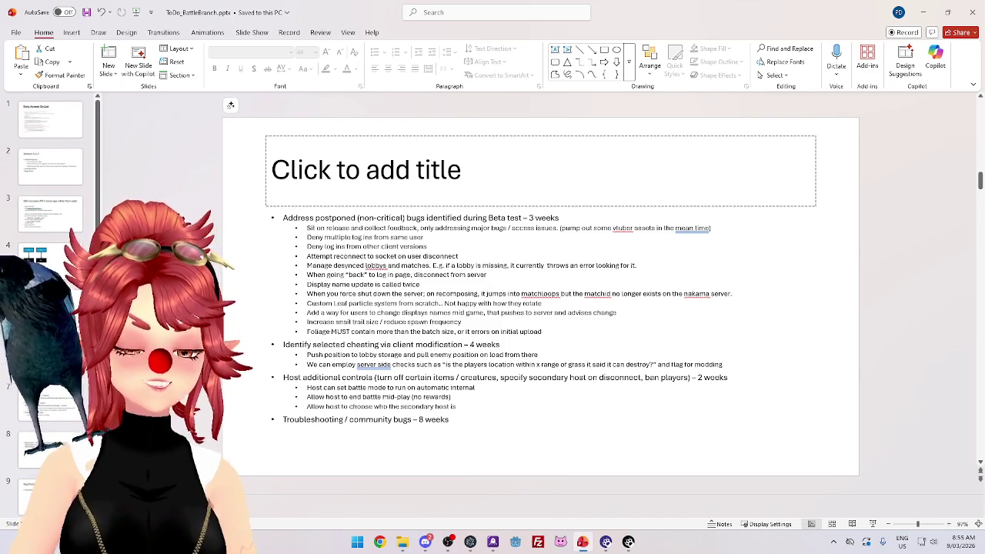
Use the slide thumbnails to go from slide 7 back to slide 5, the bug-fix list.
click(47, 406)
click(48, 447)
click(48, 405)
click(31, 306)
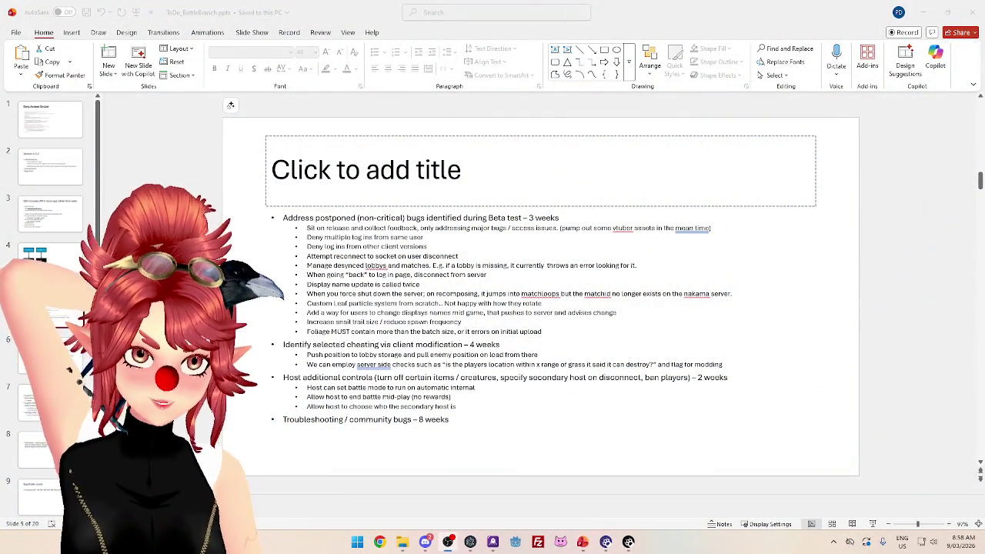
Show slide 1, the Early Access Go List, selecting and deselecting its bullet text, then return to Warudo.
key(alt+Tab)
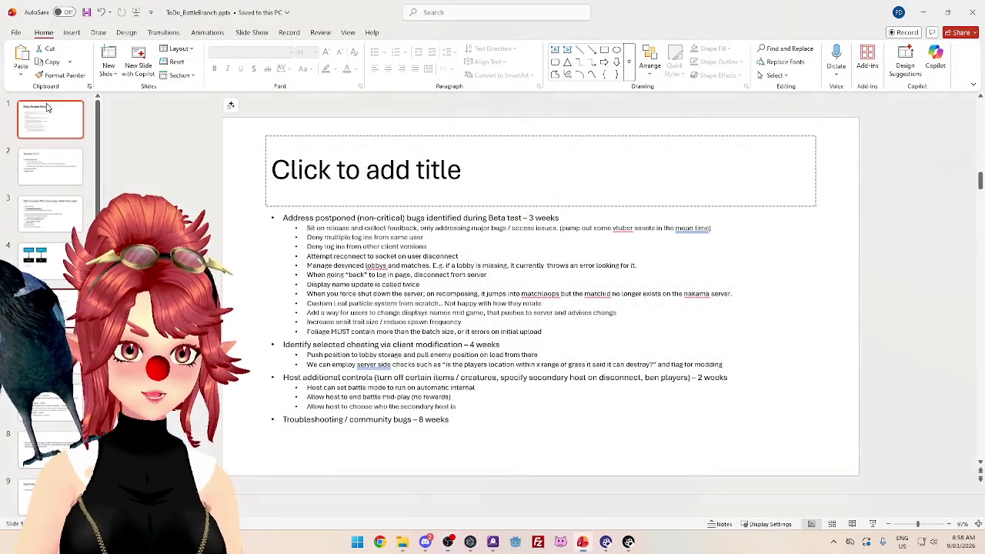
click(51, 117)
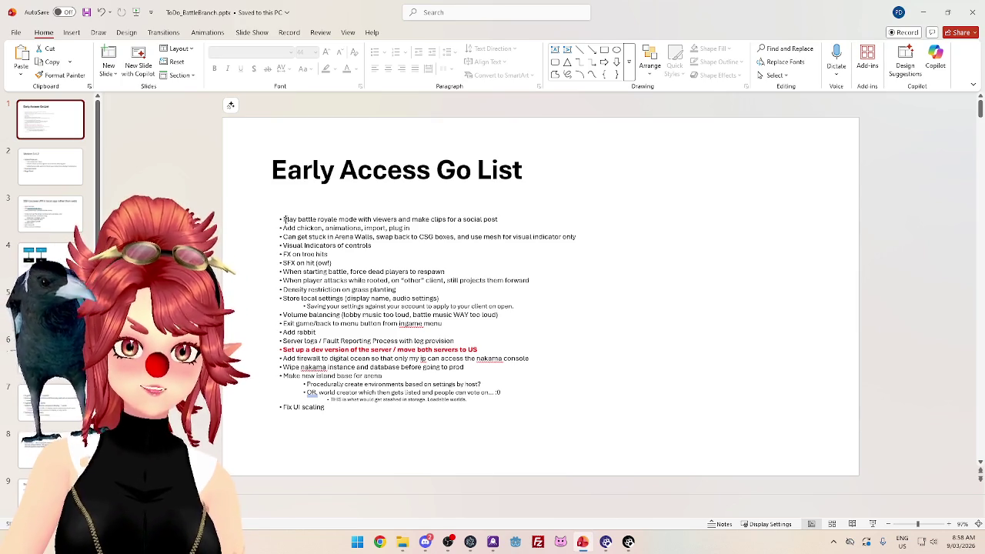
mouse_move(282, 219)
mouse_down()
mouse_move(539, 245)
mouse_move(253, 435)
mouse_up()
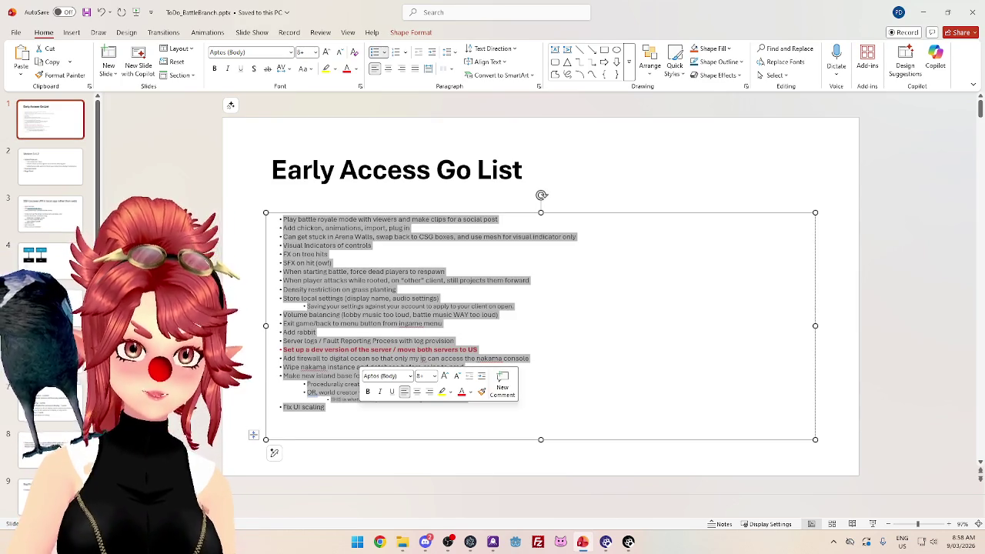
click(324, 407)
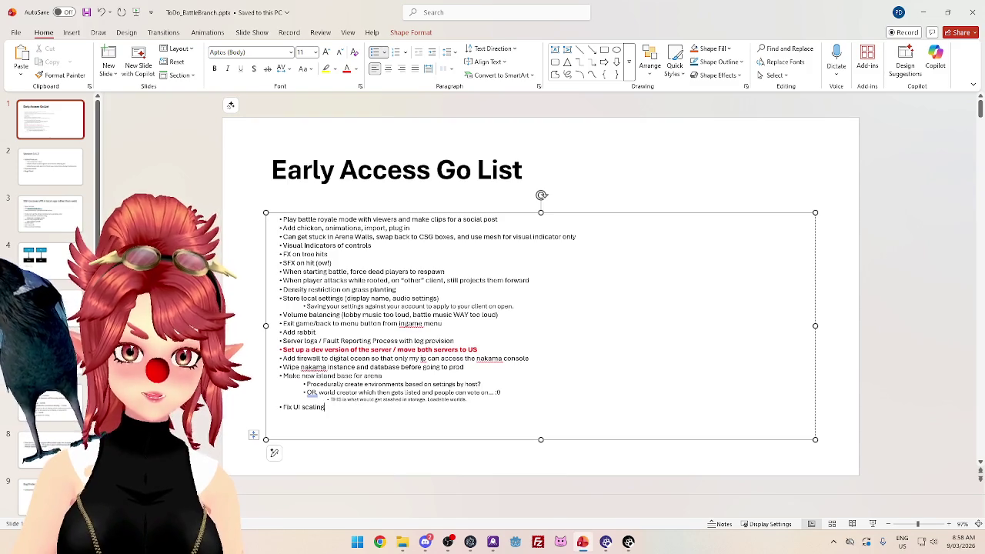
drag(325, 407, 282, 219)
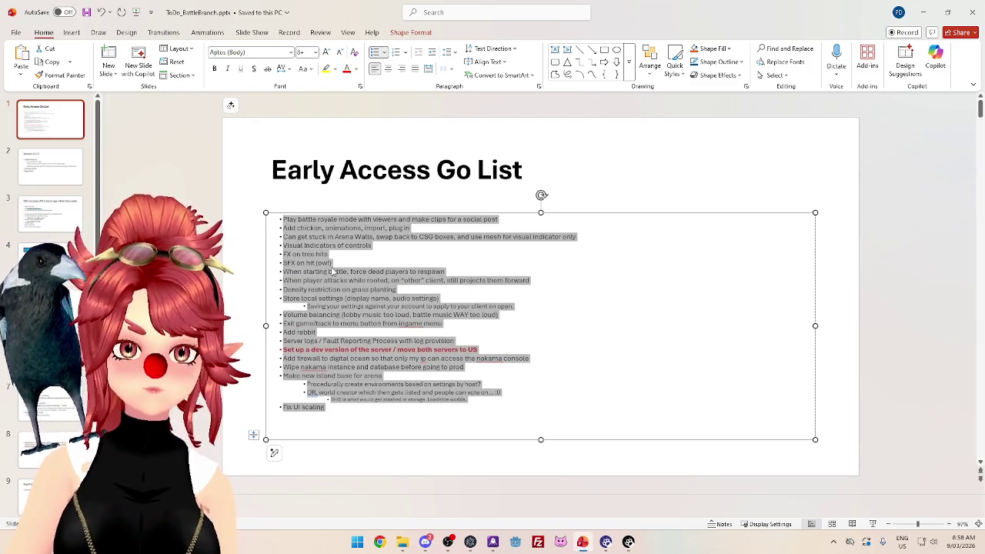
click(332, 267)
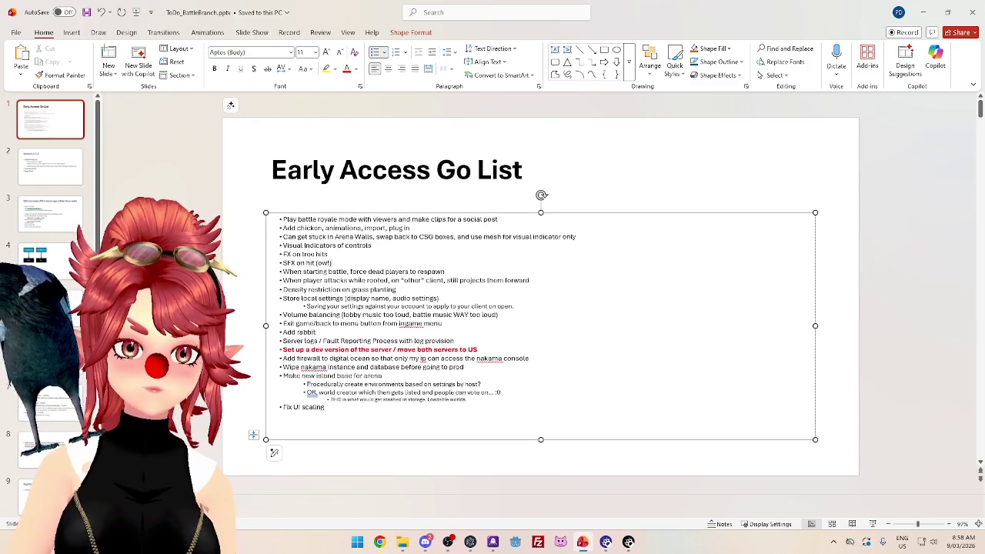
drag(282, 219, 395, 409)
click(325, 407)
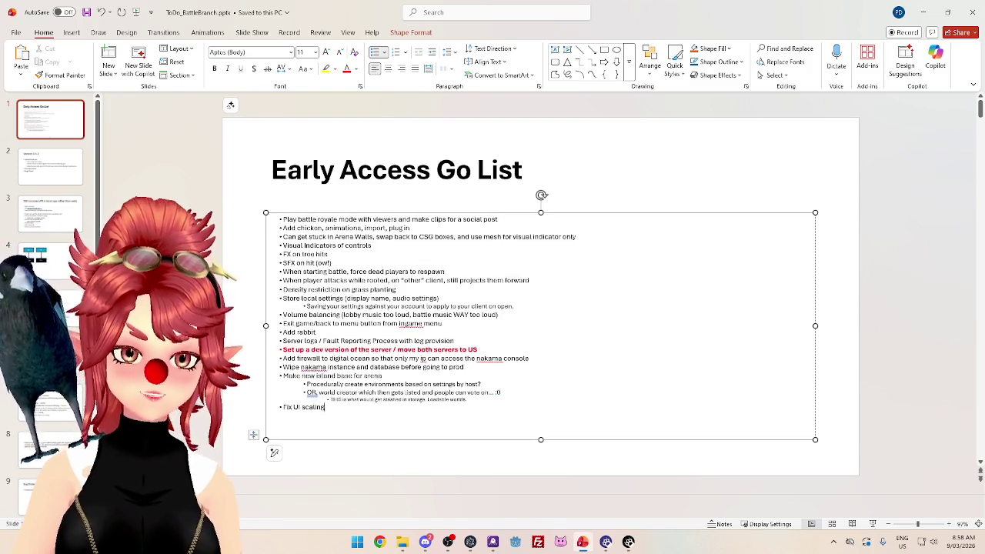
drag(325, 407, 222, 100)
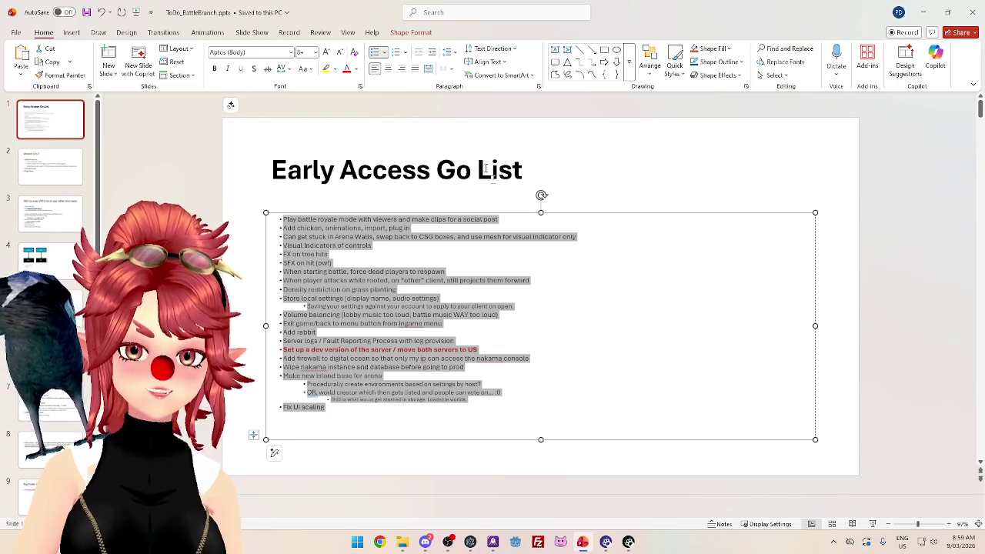
click(499, 307)
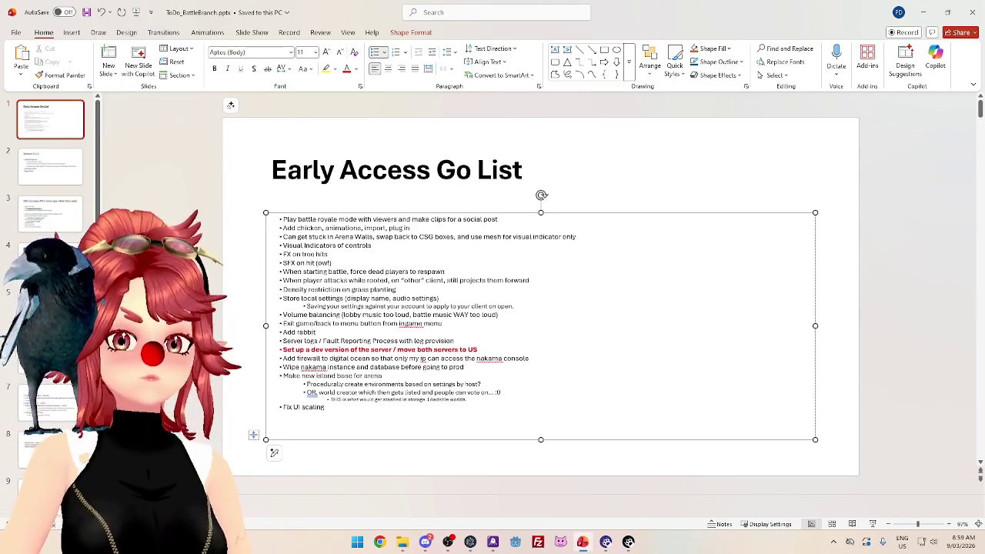
click(629, 542)
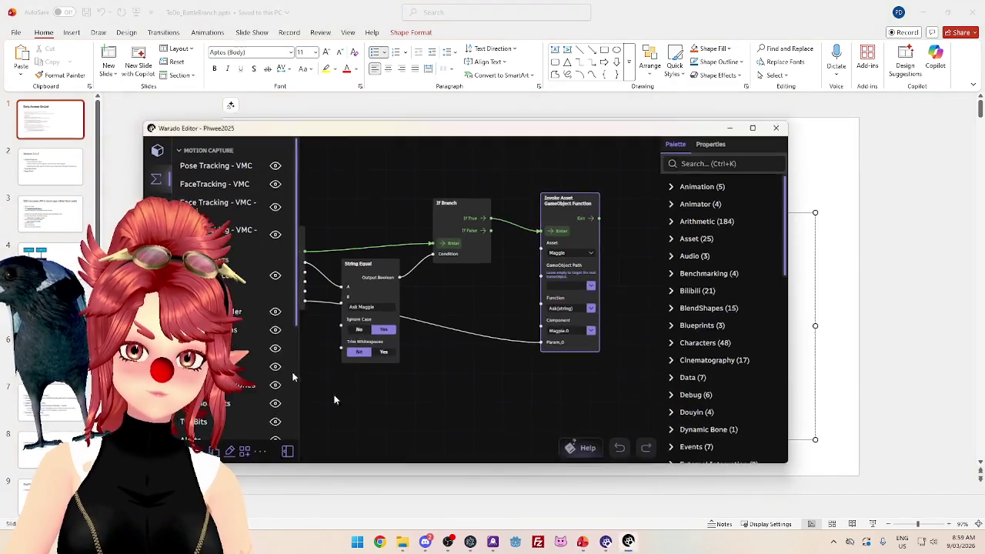
Open the Accessories blueprint graph and maximise the Warudo Editor window.
scroll(231, 293, down, 3)
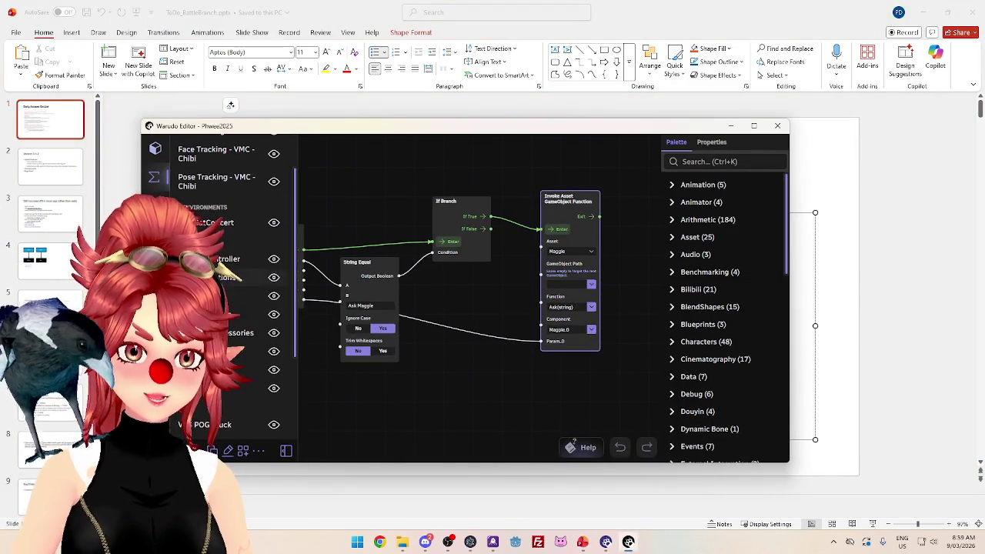
scroll(231, 293, down, 2)
scroll(230, 293, down, 3)
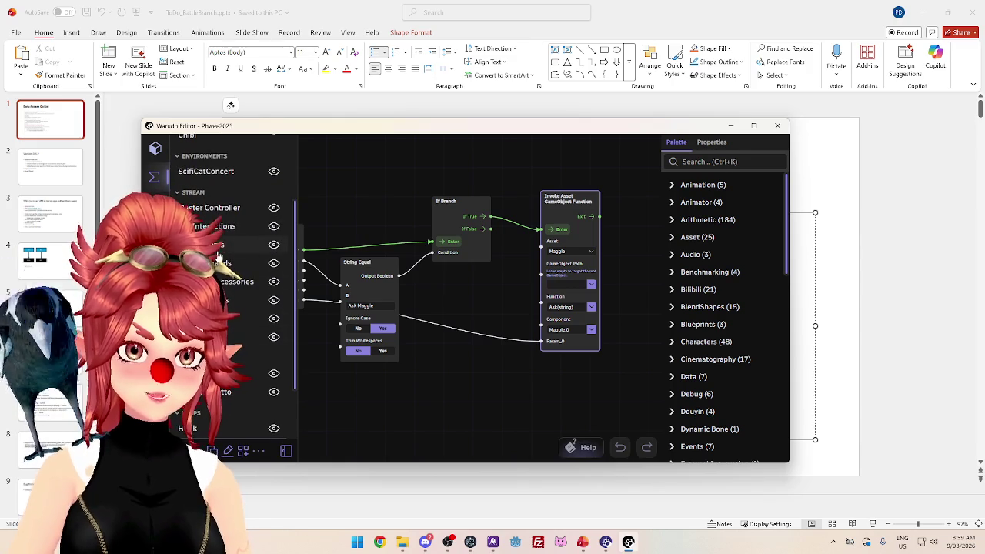
click(234, 282)
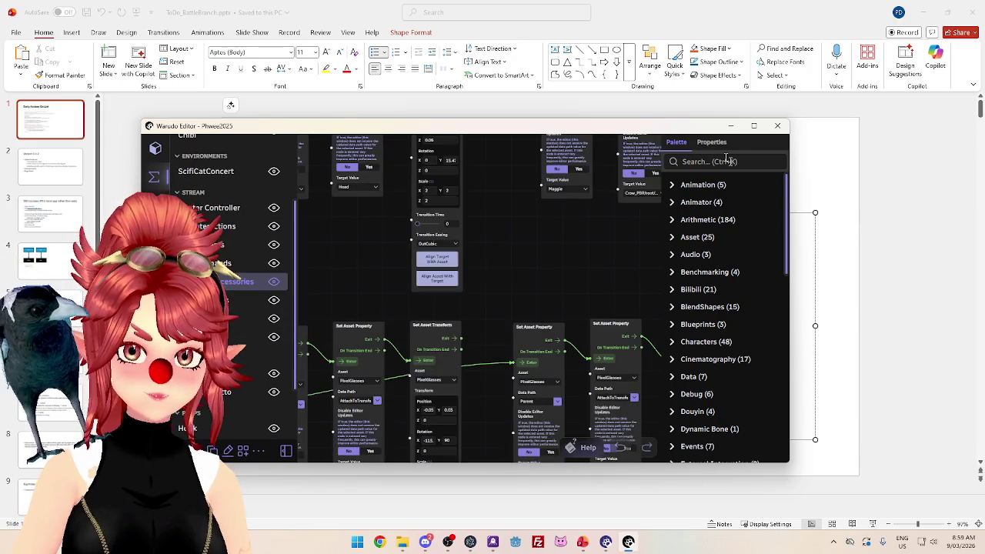
click(753, 125)
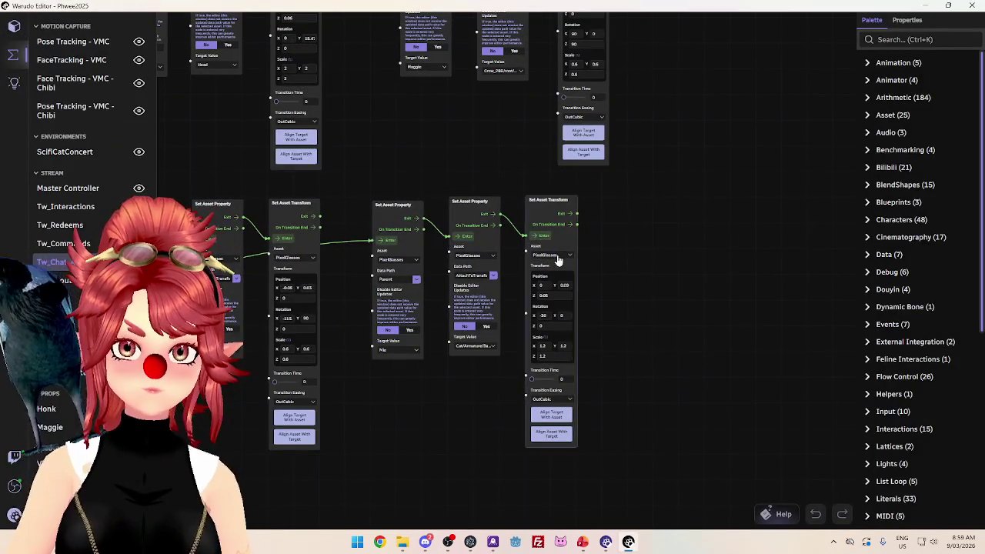
Pan the graph past the BowTie nodes toward the Twitch message nodes.
mouse_move(351, 136)
mouse_down()
mouse_move(576, 264)
mouse_move(584, 286)
mouse_up()
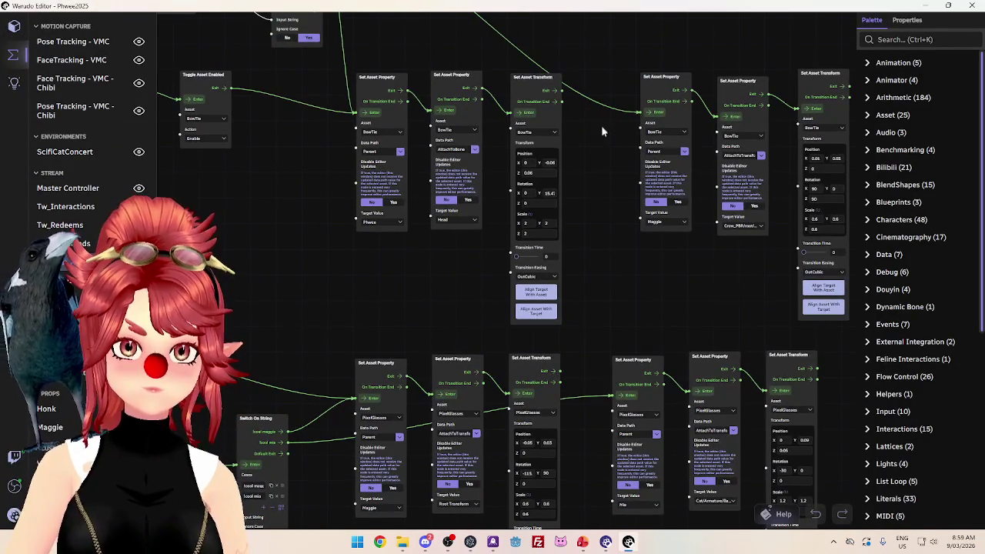
drag(600, 120, 632, 363)
drag(156, 182, 265, 233)
drag(366, 243, 566, 112)
scroll(569, 110, down, 3)
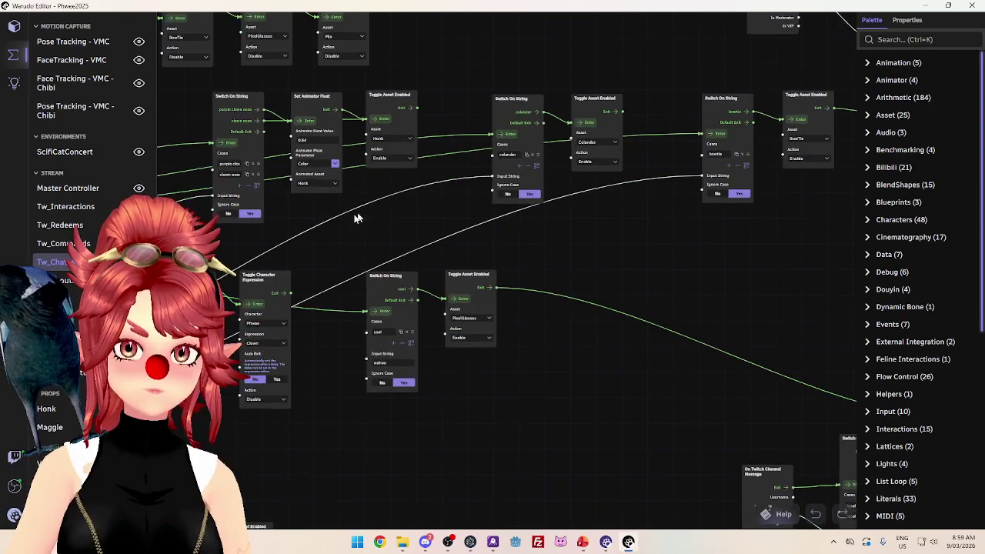
scroll(380, 204, up, 3)
scroll(515, 265, up, 1)
Bring the Switch On String nodes into view and select the colander switch node.
drag(516, 265, 507, 203)
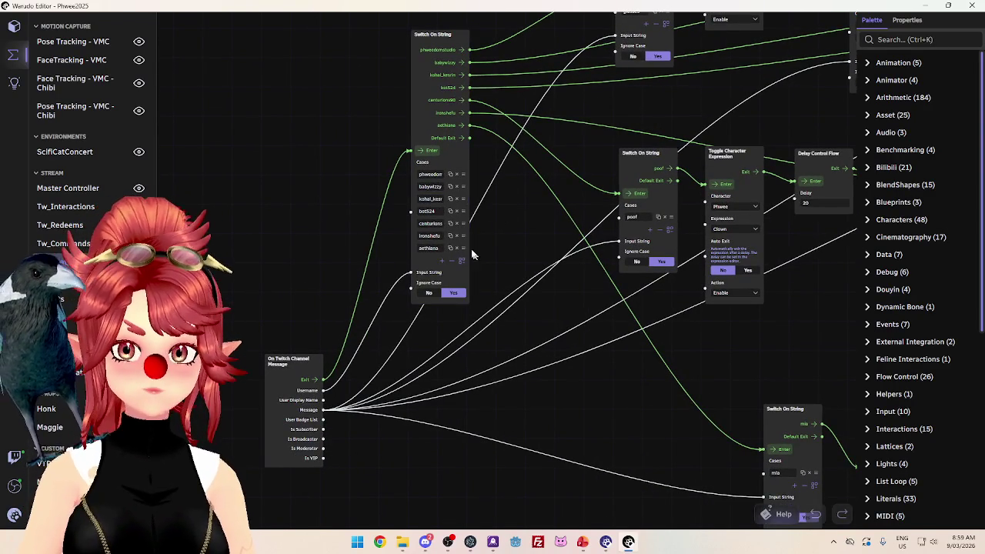
drag(521, 147, 467, 183)
scroll(467, 183, down, 2)
scroll(462, 165, up, 2)
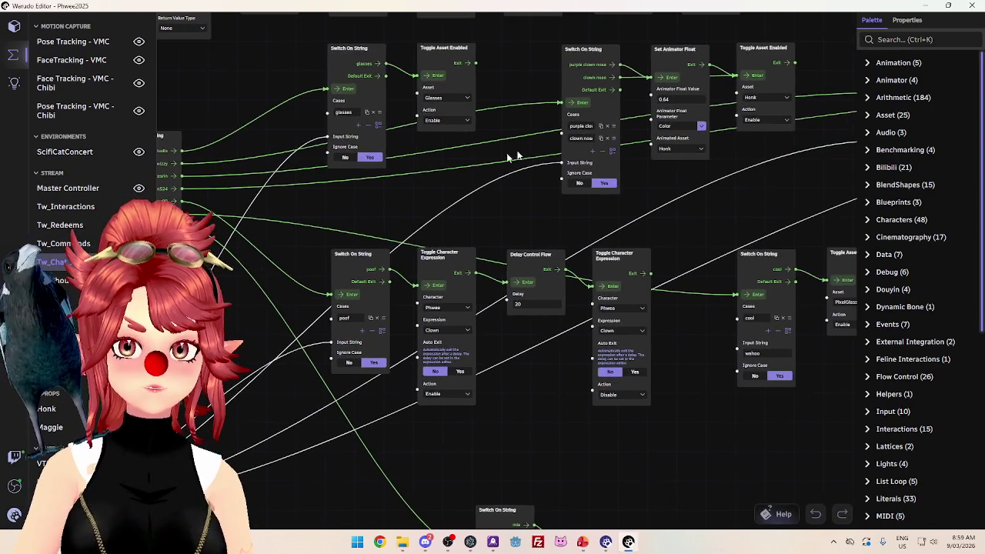
scroll(738, 227, down, 2)
scroll(608, 292, up, 2)
scroll(608, 293, down, 1)
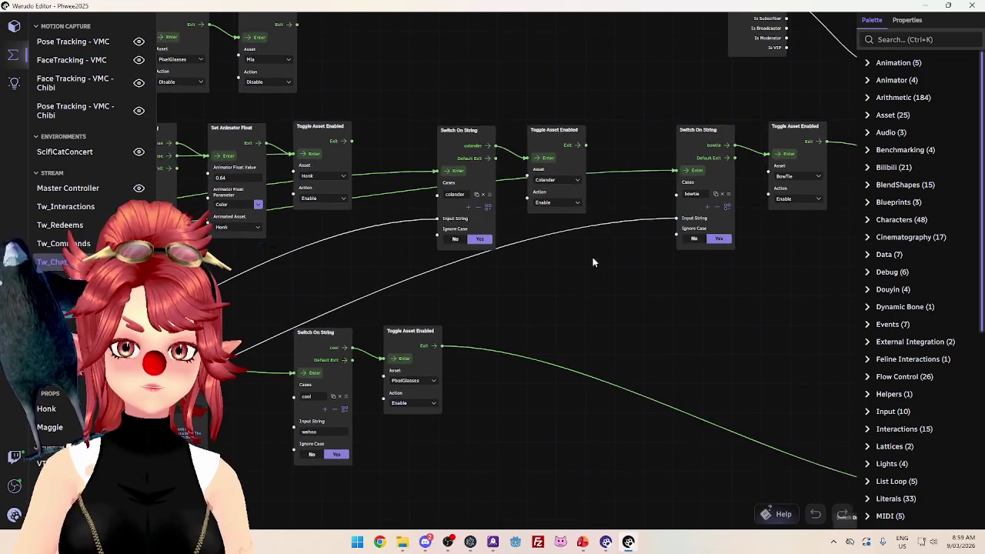
scroll(593, 258, up, 1)
scroll(592, 246, up, 1)
click(471, 220)
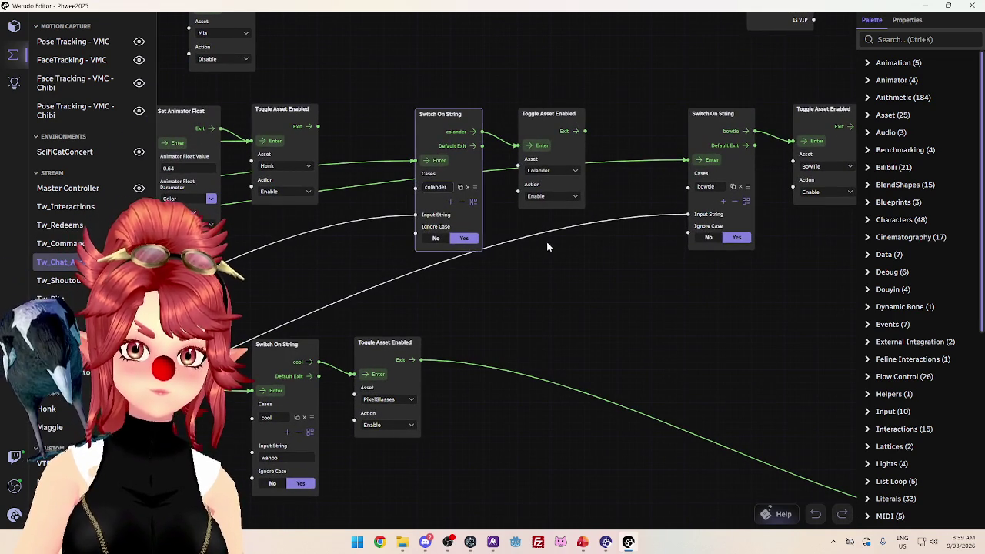
Deselect the colander node and minimise Warudo Editor to reveal the Early Access Go List slide.
click(553, 265)
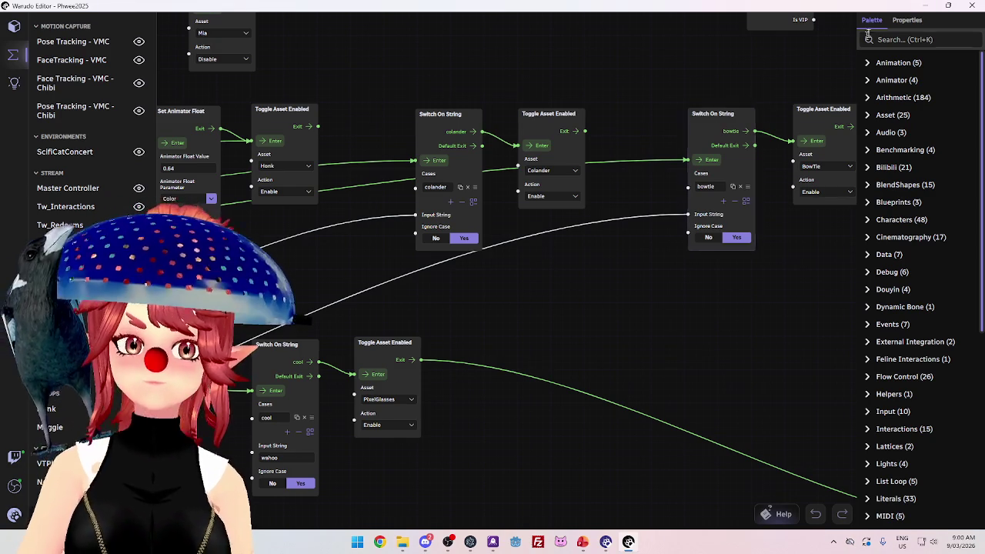
click(927, 6)
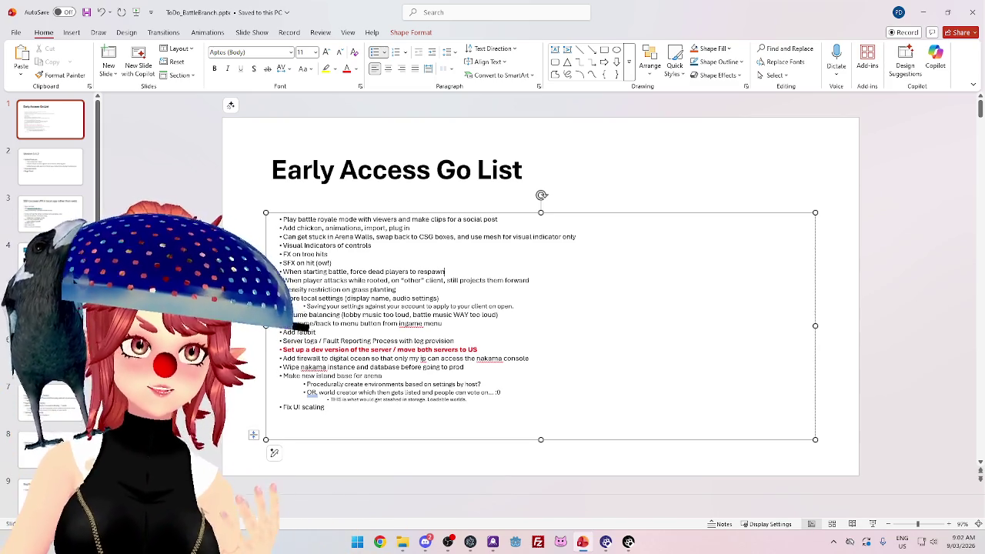
click(380, 543)
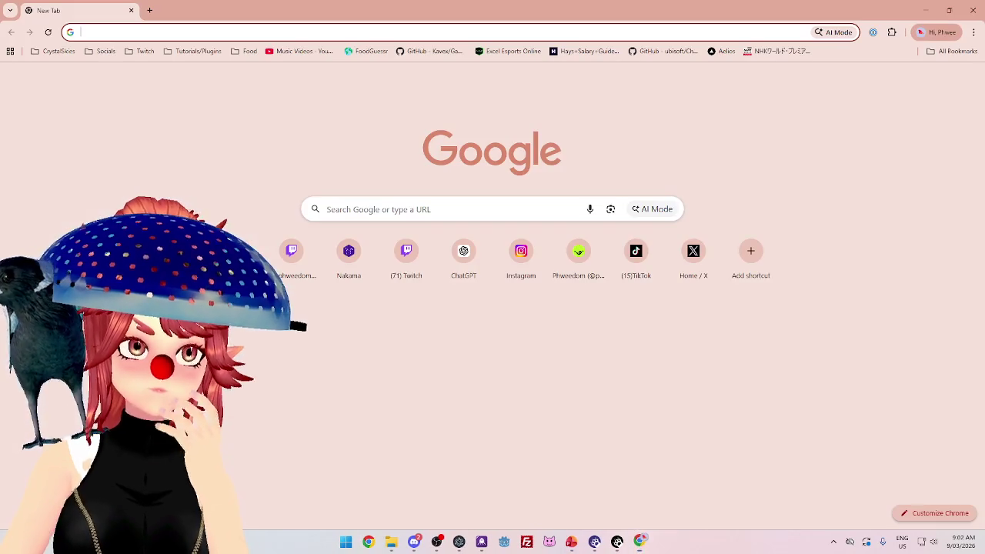
click(973, 10)
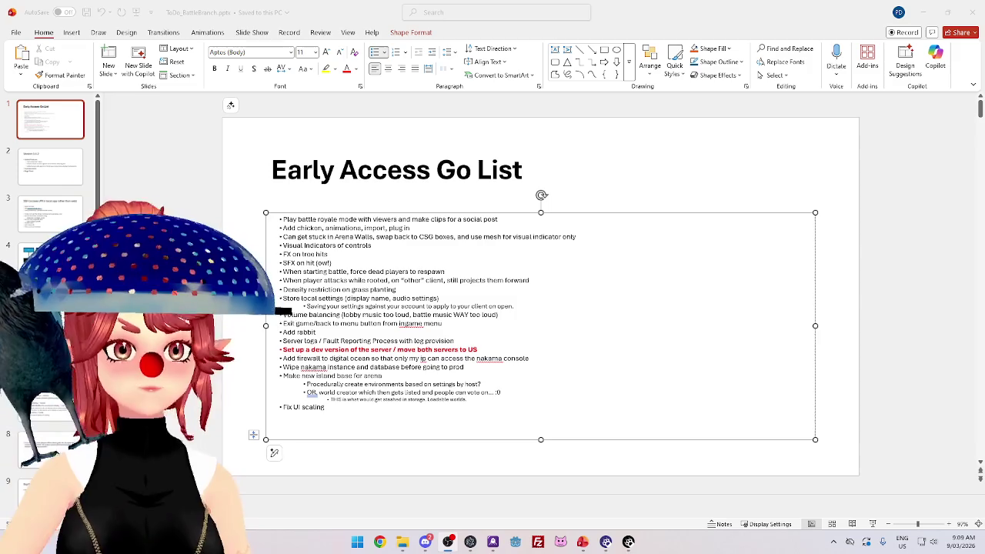
Place the cursor after the respawn line in the go list, then start a new Chrome window.
click(444, 272)
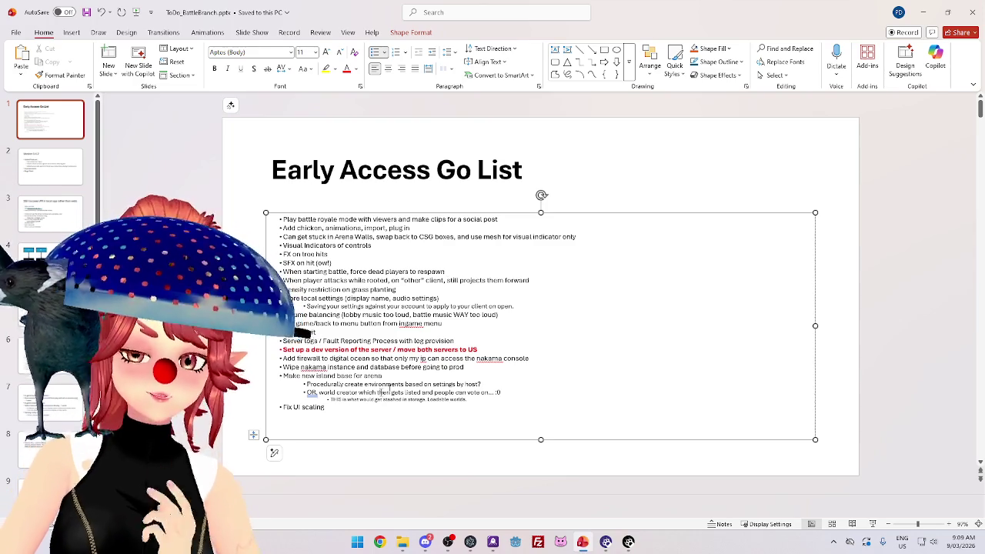
click(379, 541)
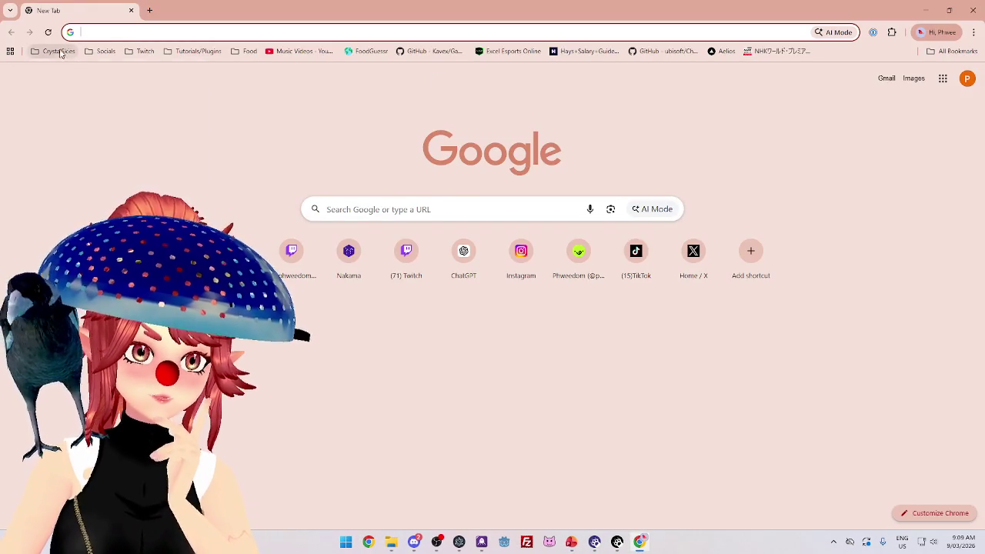
Open the Trello board from the CrystalSkies bookmarks and switch to the Live Projects board.
click(58, 51)
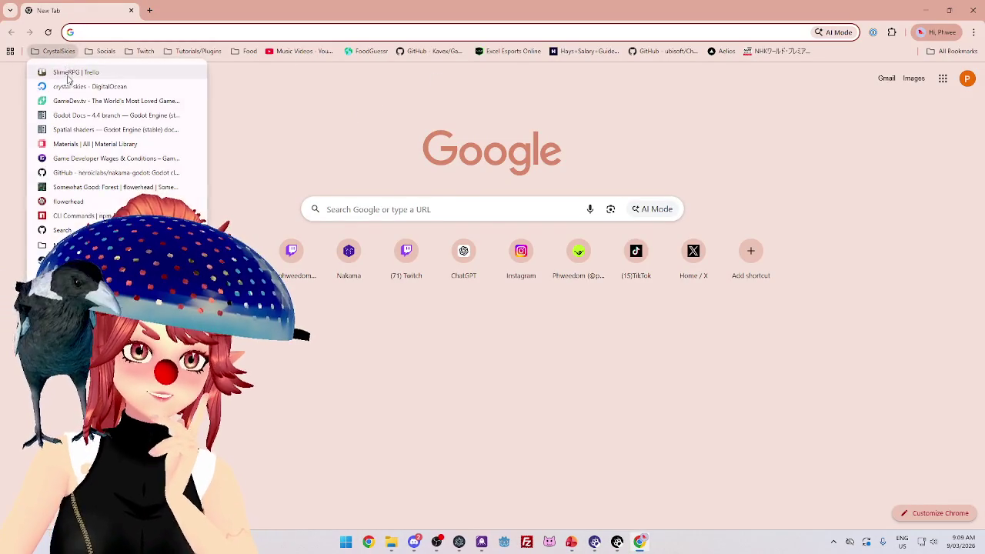
click(66, 74)
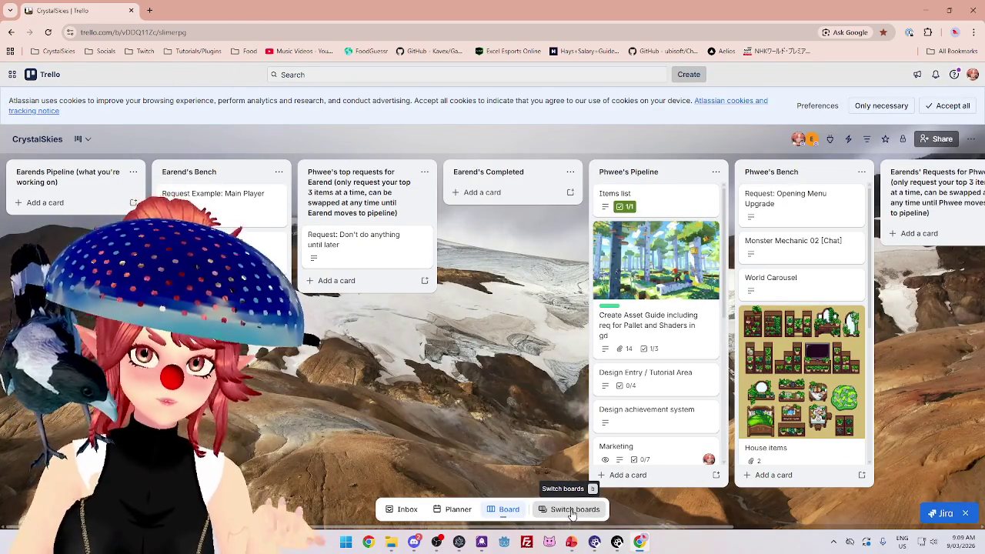
click(572, 511)
click(524, 429)
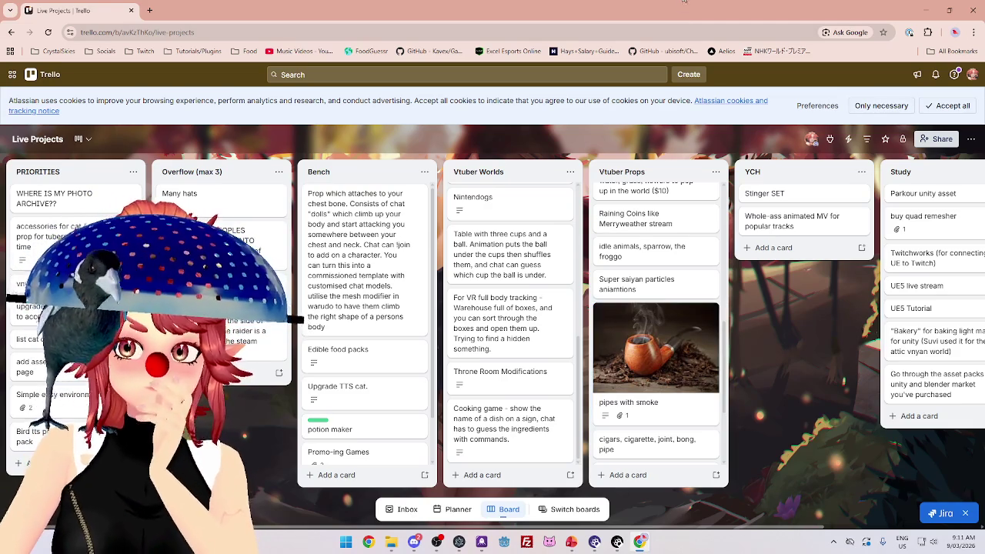
Scroll through the Bench list, then minimise Chrome to get back to the go-list slide.
scroll(363, 370, down, 1)
scroll(363, 370, down, 1)
scroll(363, 370, up, 2)
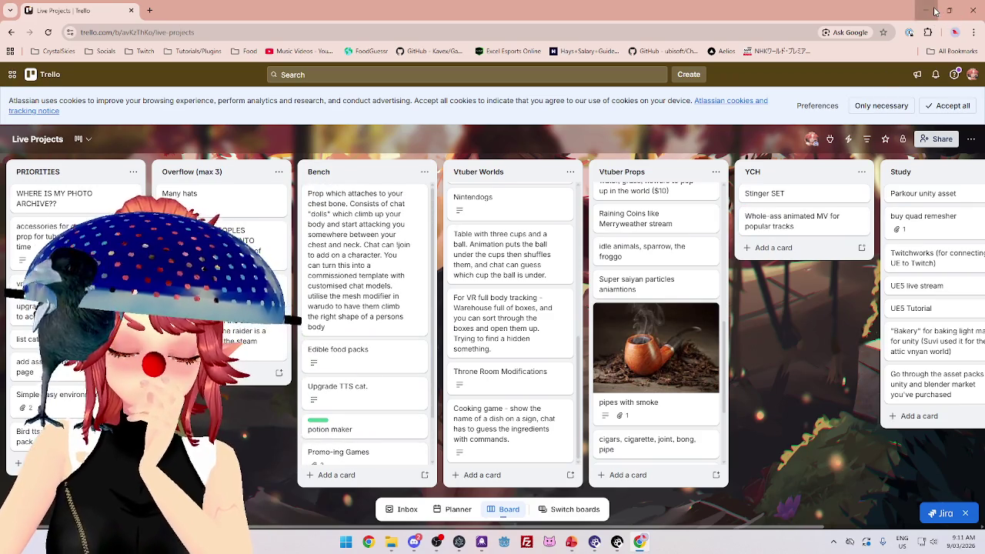
click(935, 12)
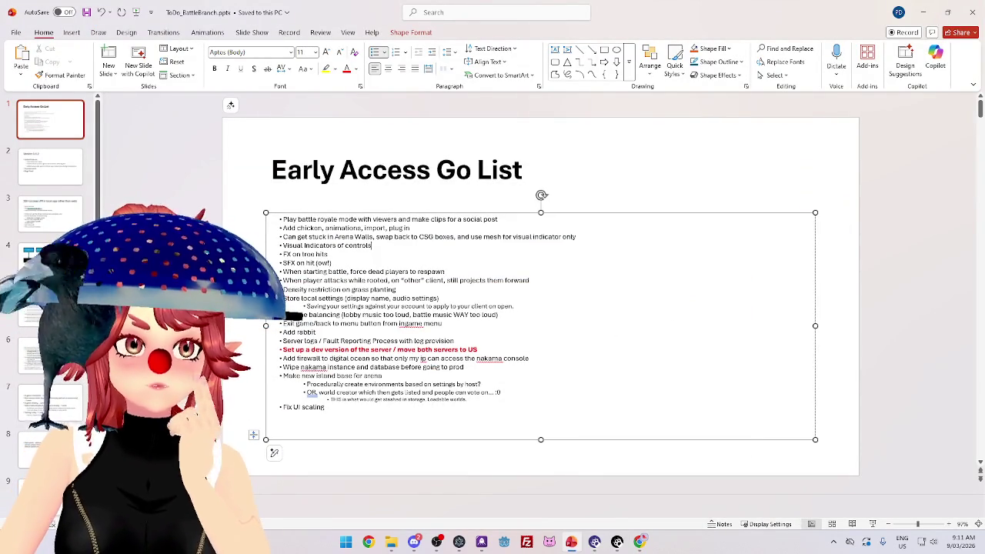
Minimise PowerPoint, then switch from Warudo back to the Live Projects Trello board.
click(926, 14)
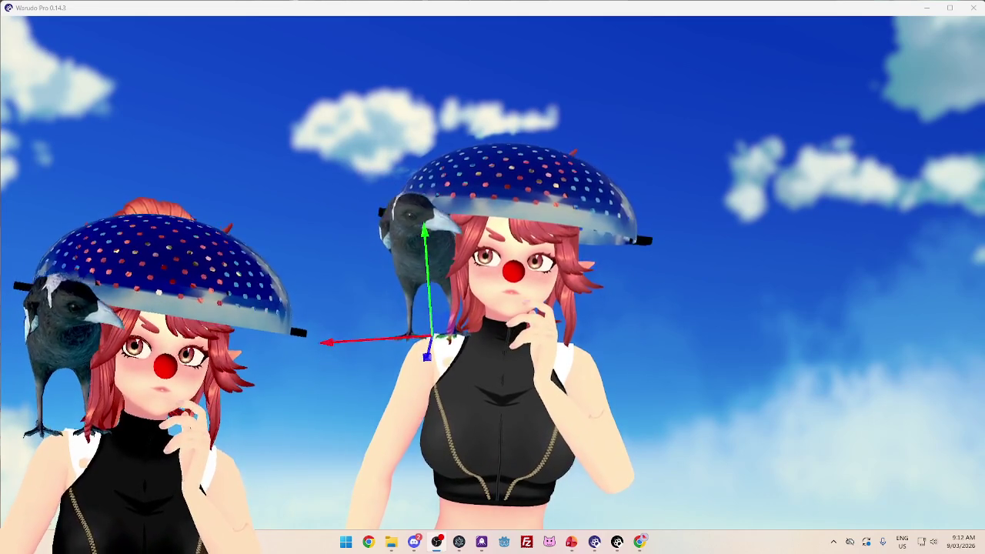
key(alt+Tab)
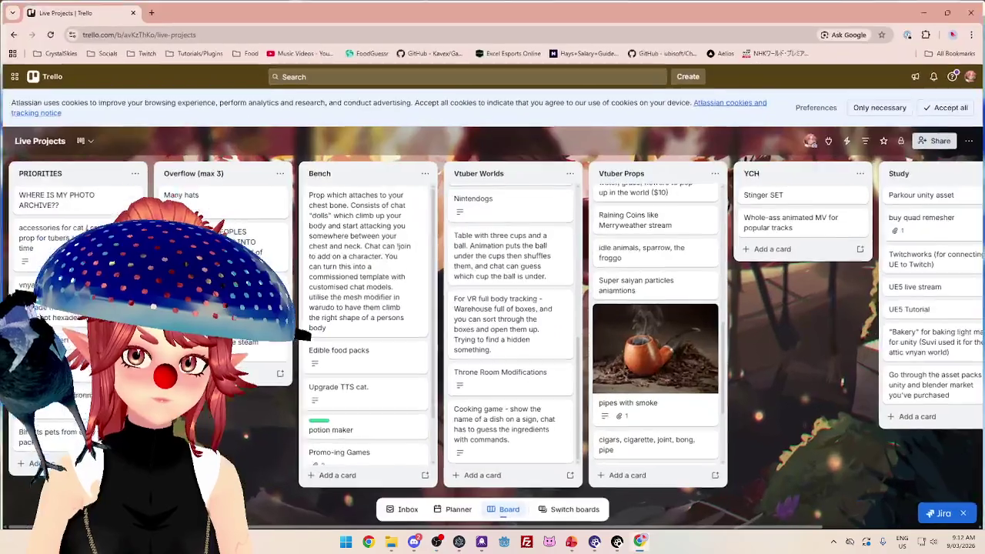
scroll(654, 323, down, 2)
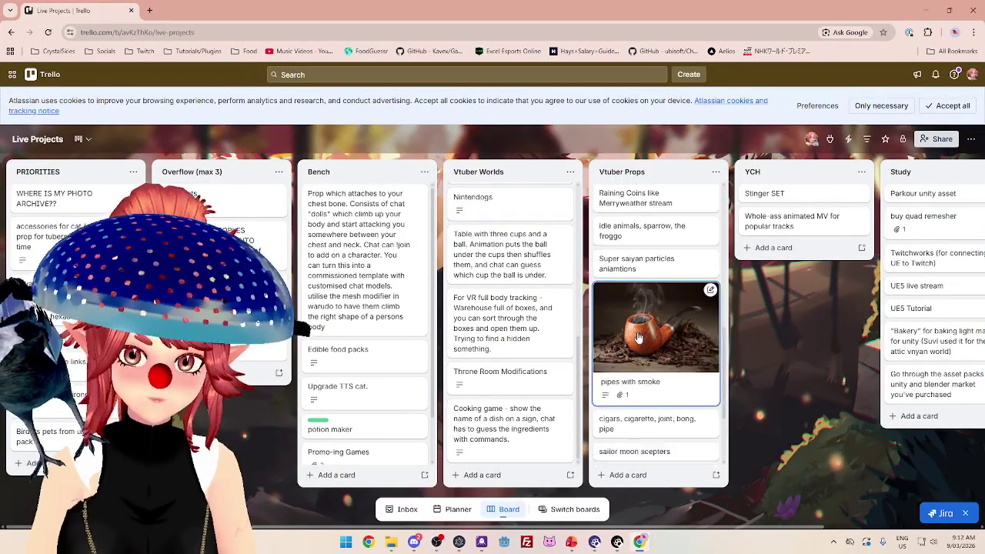
scroll(539, 262, up, 4)
scroll(692, 311, down, 1)
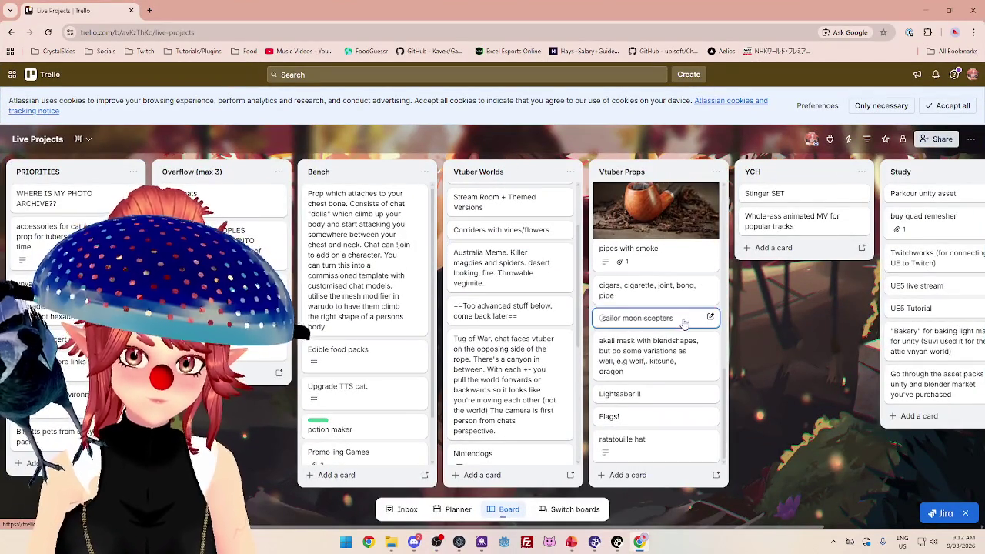
scroll(548, 383, up, 2)
scroll(545, 385, down, 5)
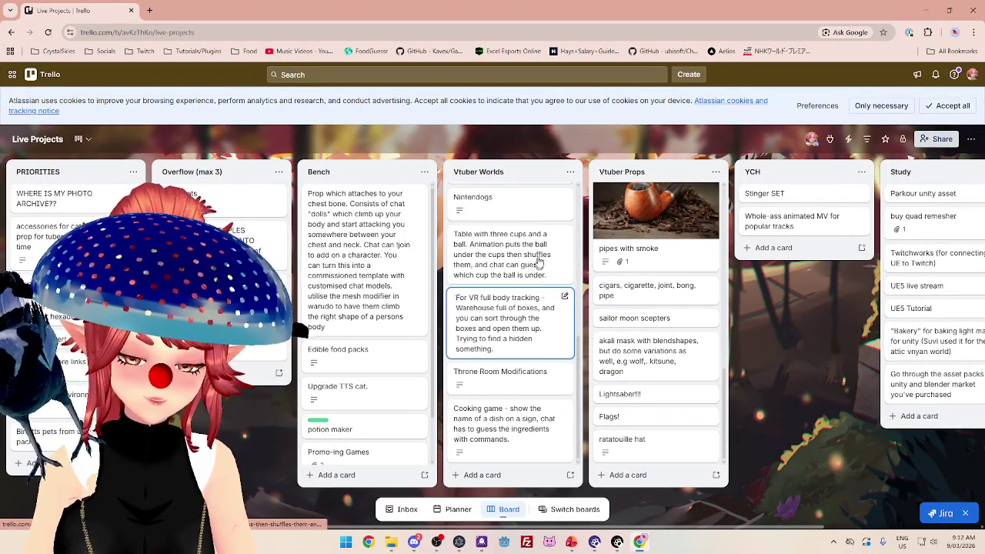
scroll(495, 339, up, 1)
drag(495, 309, 563, 306)
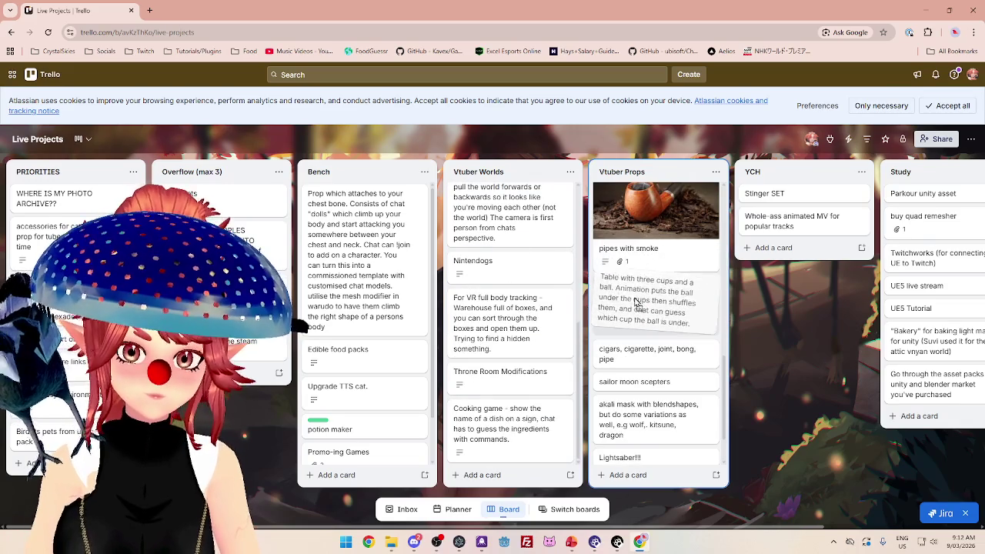
scroll(640, 307, up, 5)
scroll(640, 269, down, 1)
scroll(640, 215, up, 5)
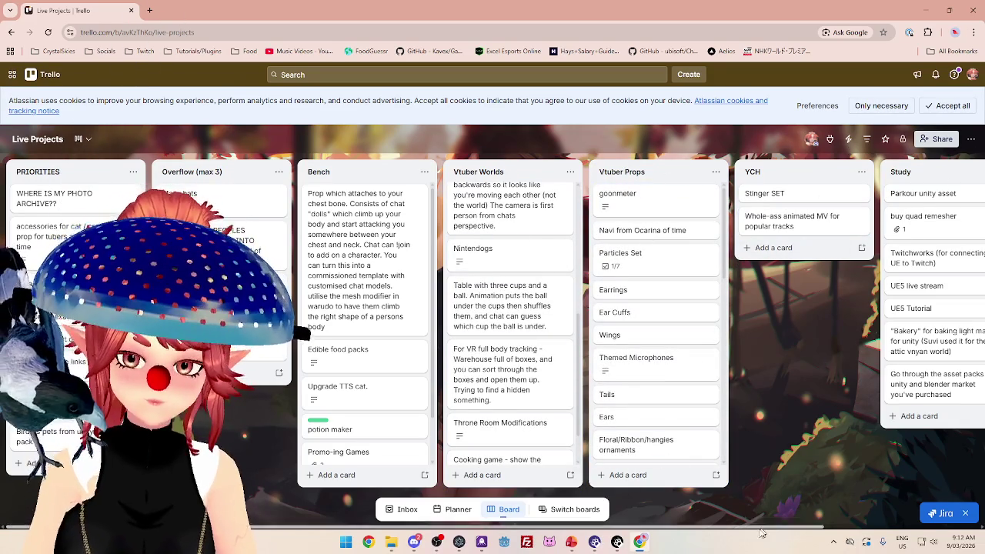
scroll(937, 227, right, 3)
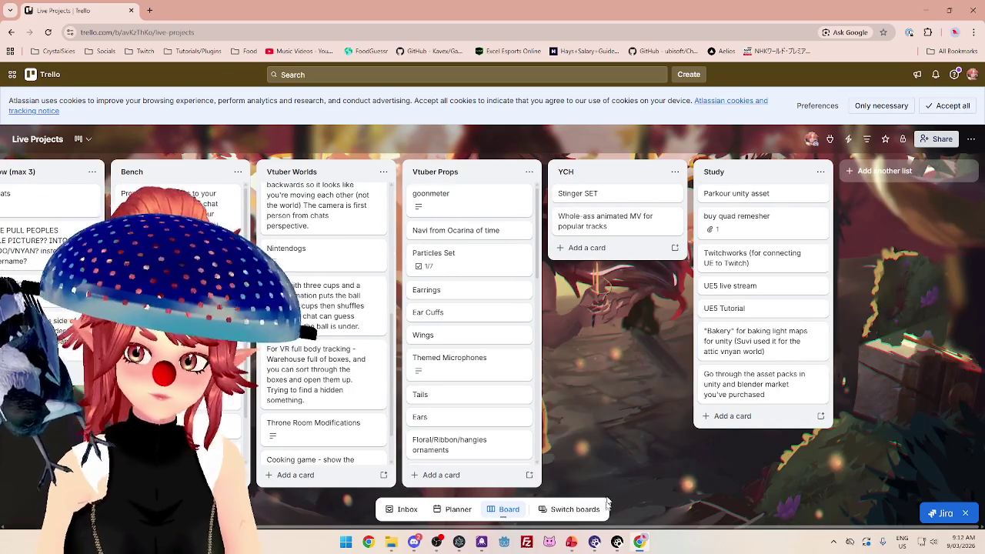
scroll(693, 461, left, 3)
scroll(812, 439, right, 3)
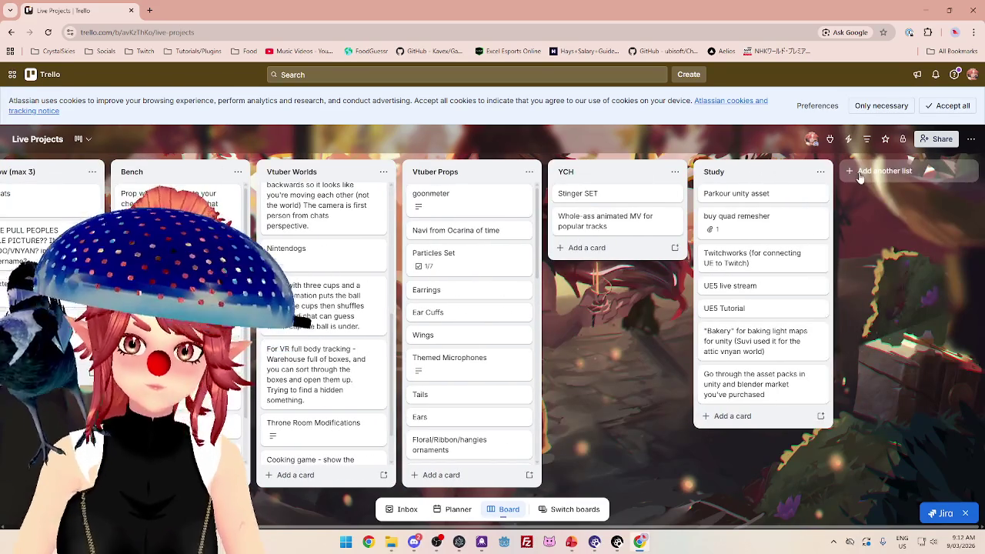
click(863, 177)
text(Inter)
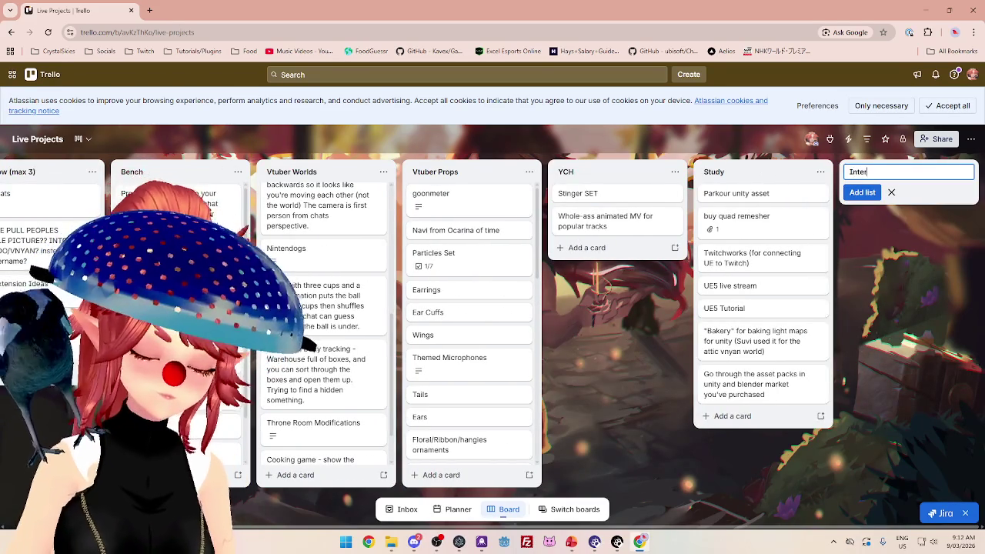
text(oop)
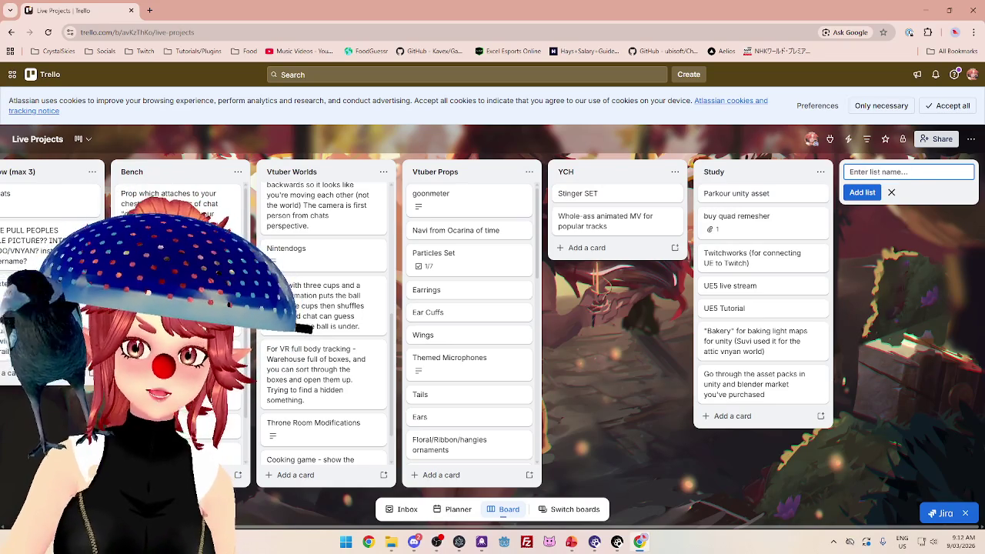
click(913, 213)
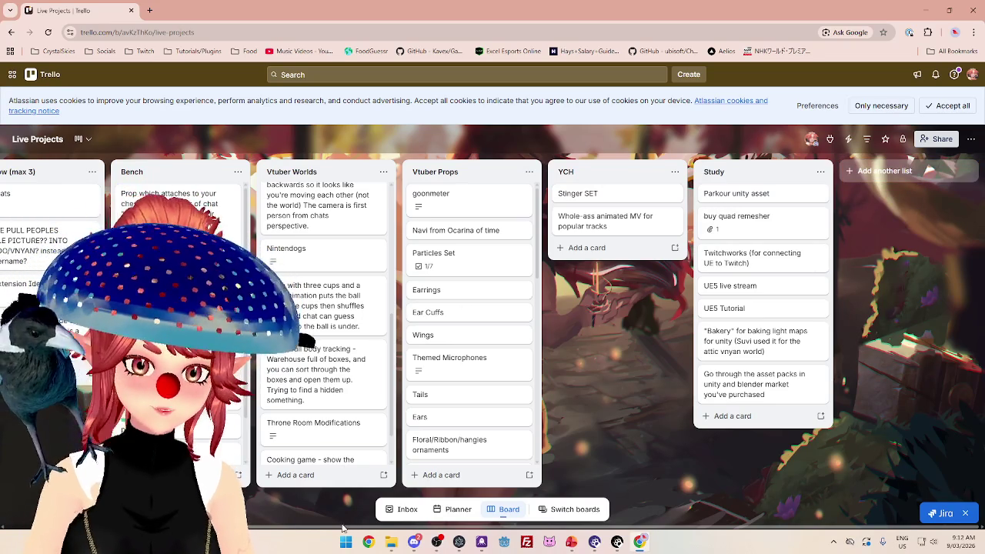
drag(343, 528, 77, 527)
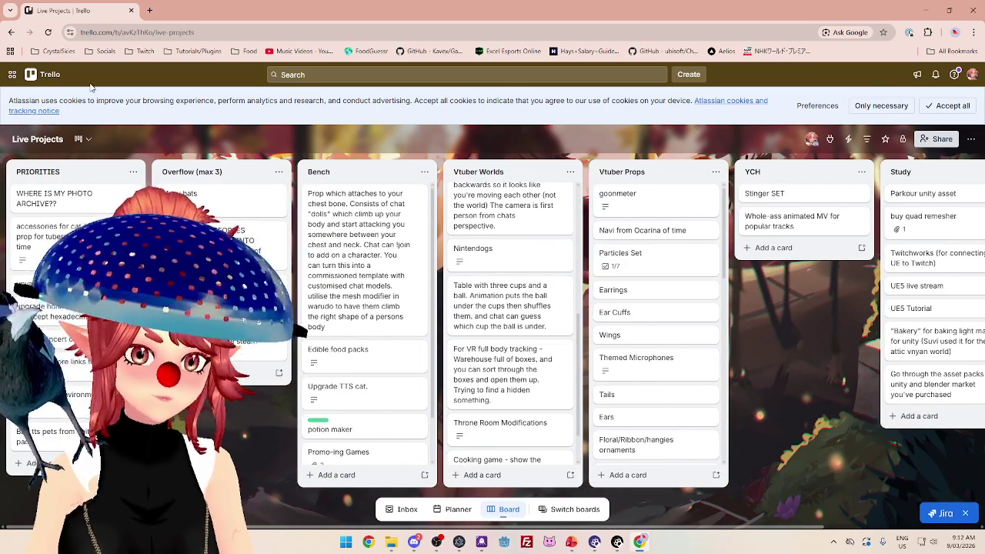
mouse_move(365, 261)
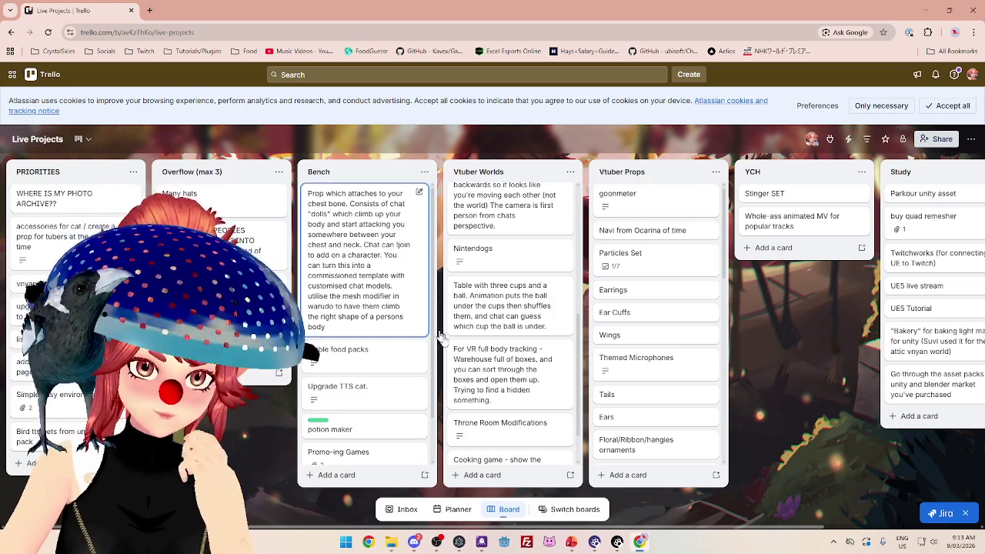
Pick the Project Ideas board from Trello's Switch boards list.
click(550, 509)
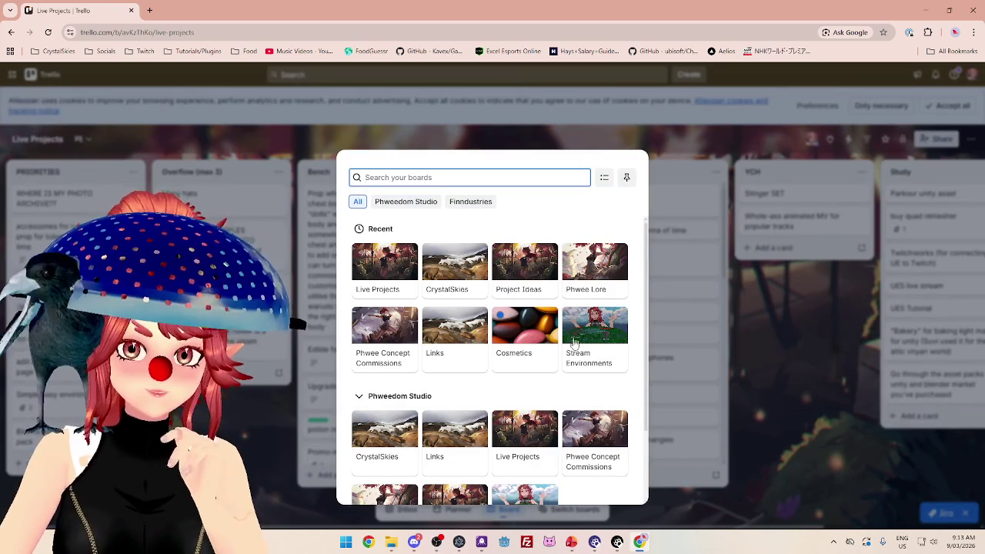
scroll(501, 371, down, 1)
scroll(501, 372, up, 1)
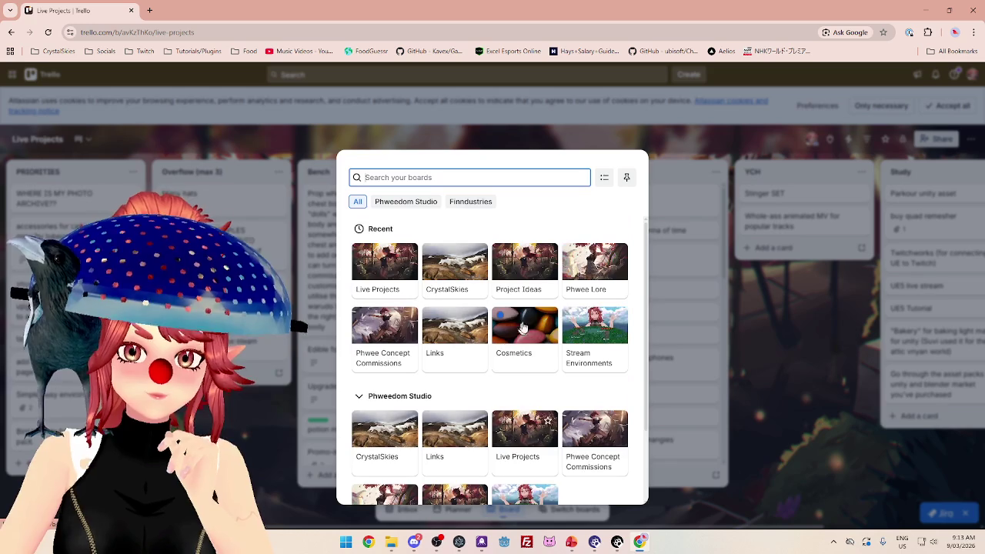
click(500, 263)
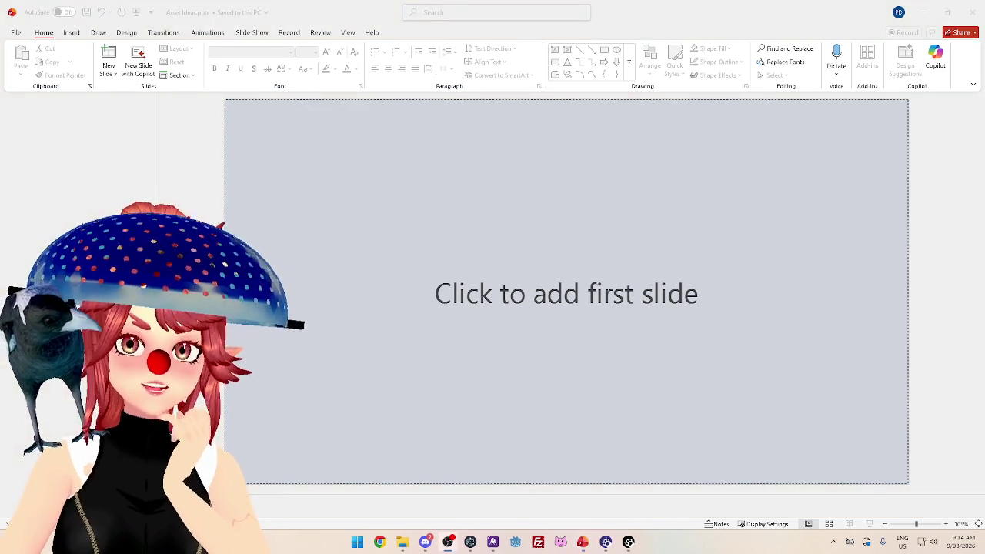
Add a first slide, add then remove an Untitled Section, and insert a Title and Content slide.
click(616, 255)
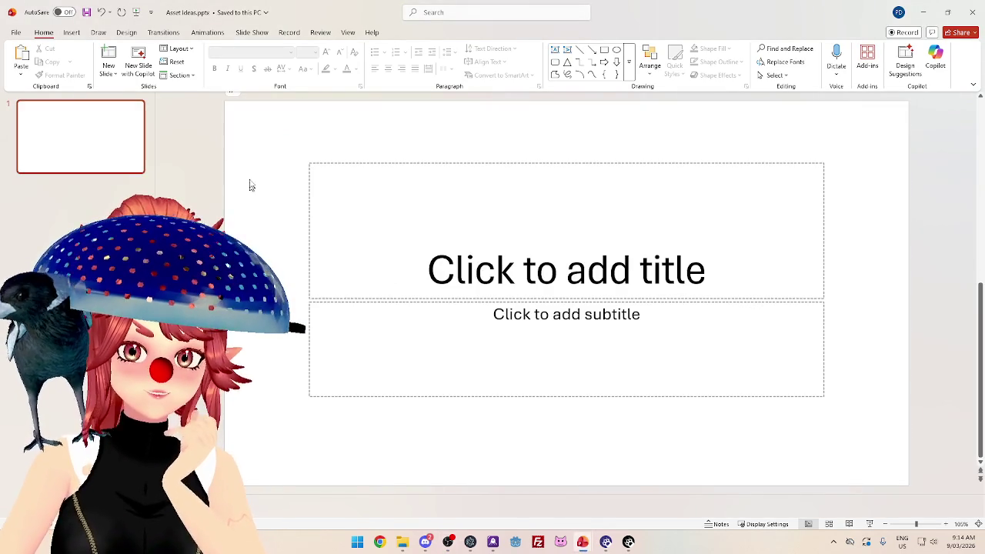
click(81, 189)
click(96, 229)
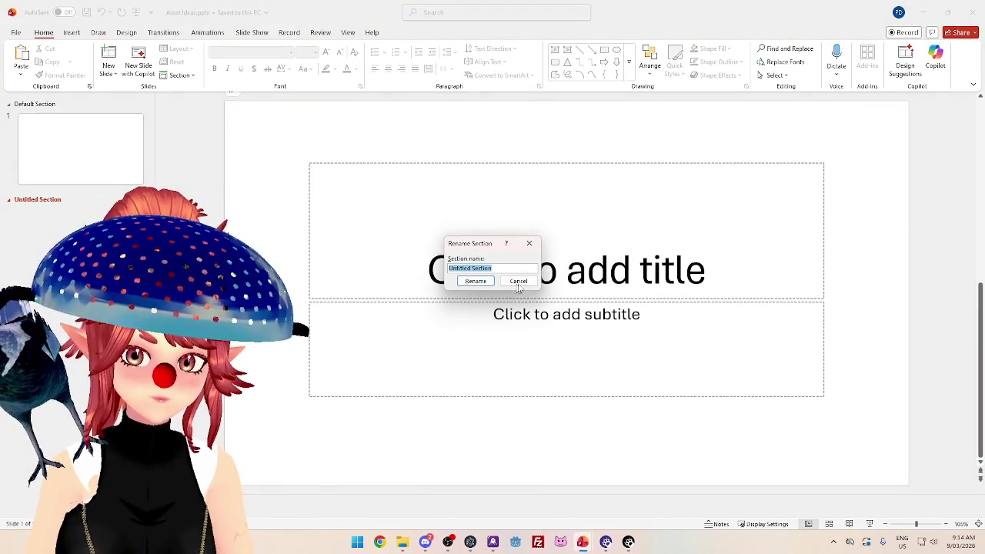
click(518, 281)
right_click(46, 199)
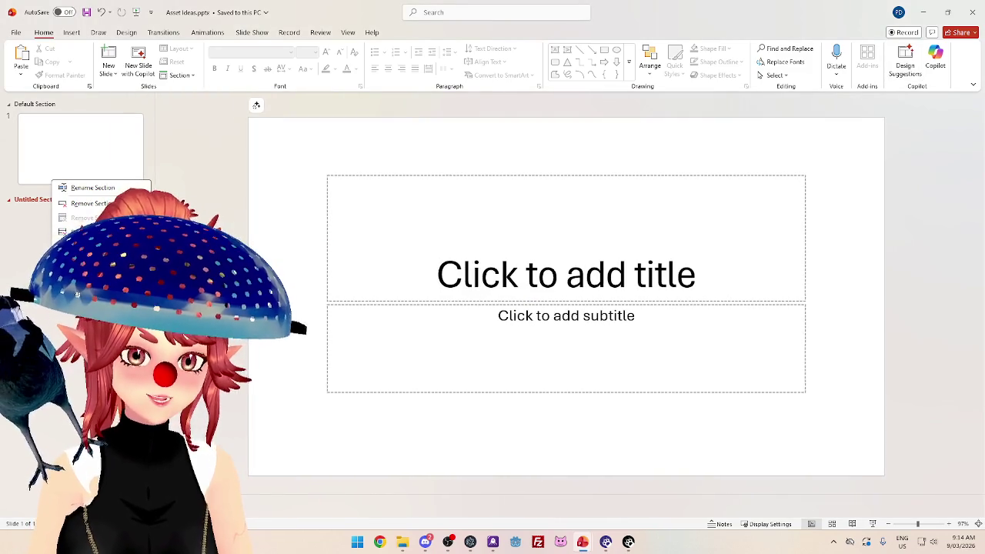
click(93, 203)
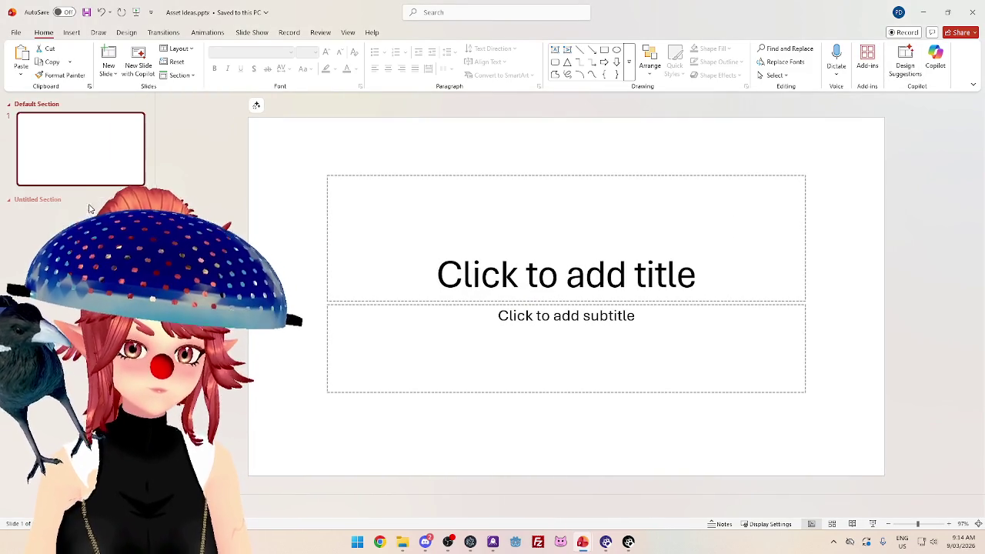
right_click(95, 170)
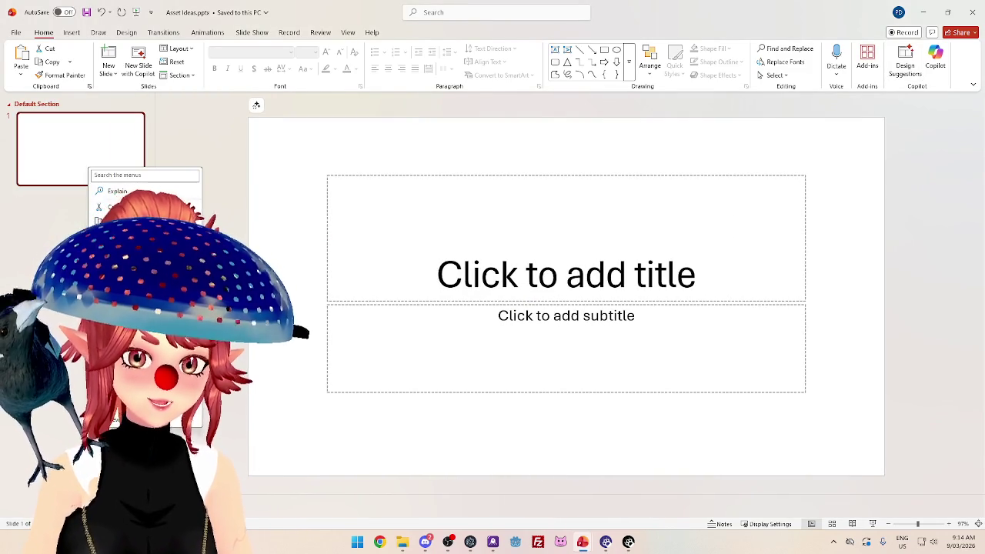
click(123, 274)
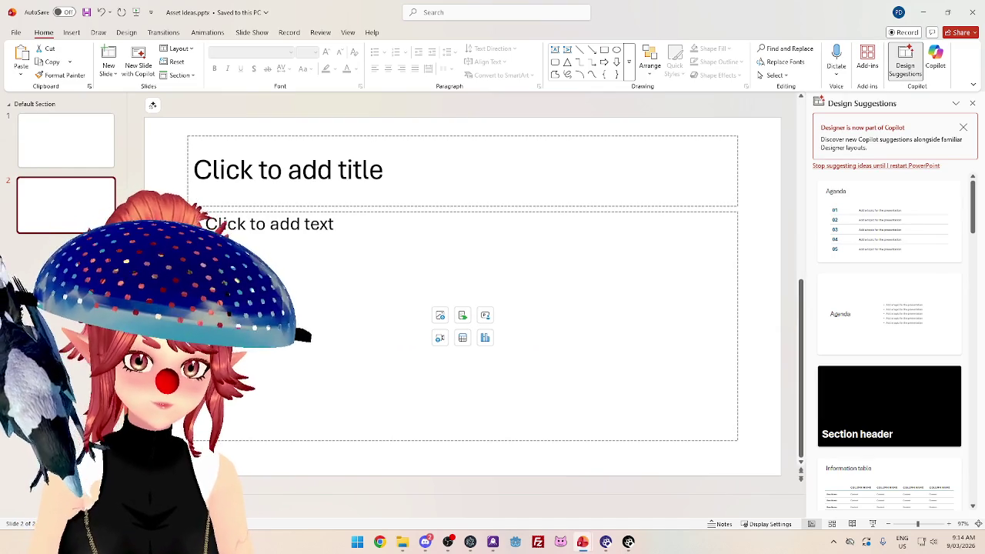
Type 'Command which takes a picture of the vtuber and pins it on the screen for x seconds' into slide 2's body.
click(268, 202)
click(269, 231)
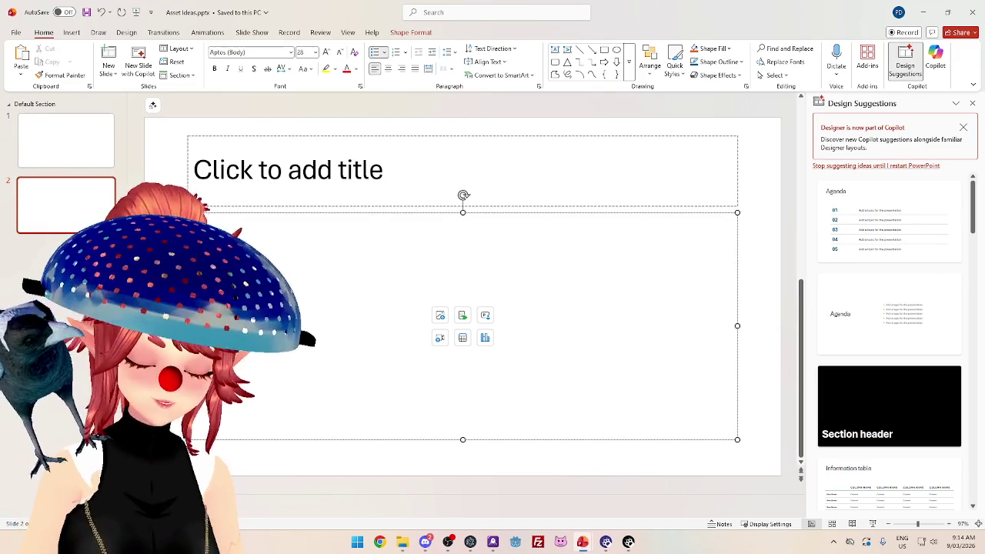
text(Command which takes a)
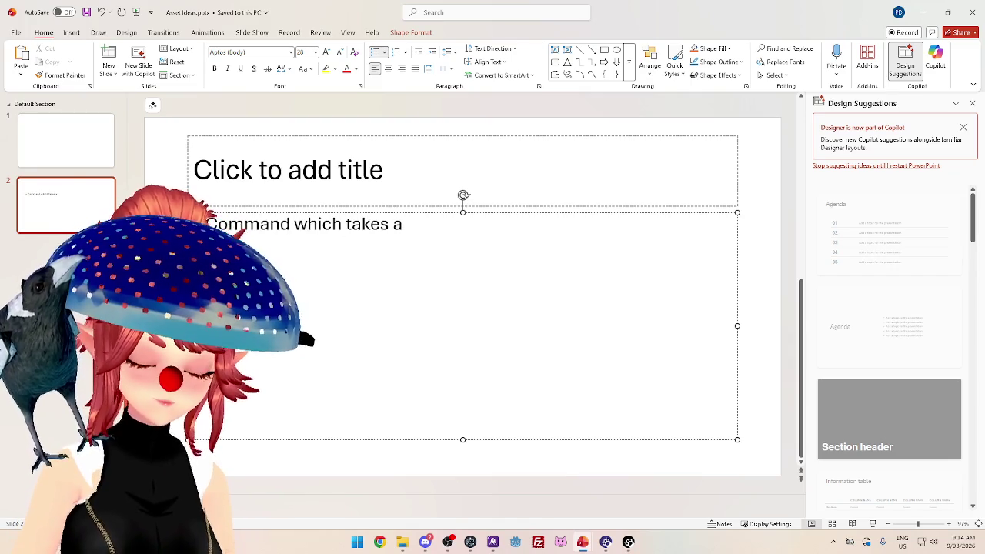
text( picture of the vtuber and pins it on the)
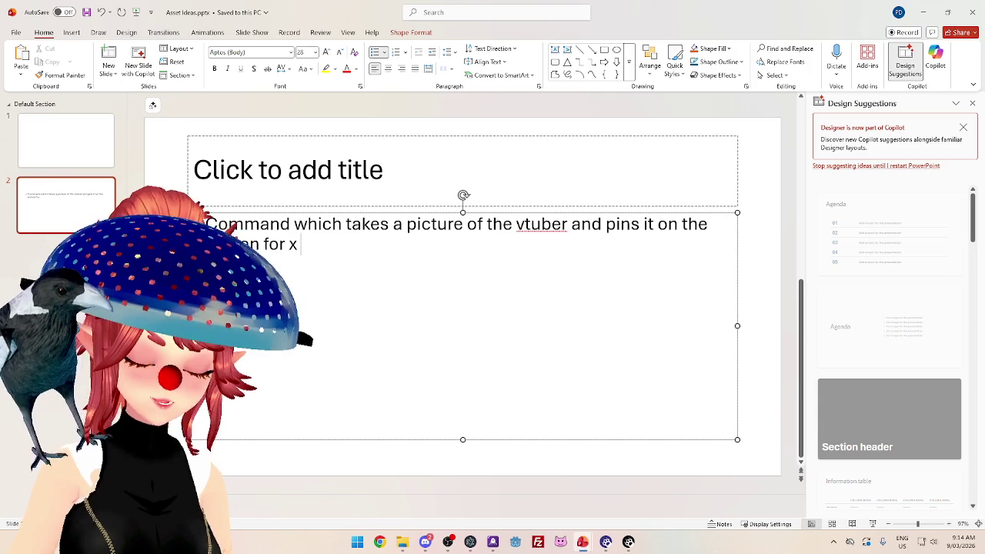
text(onds)
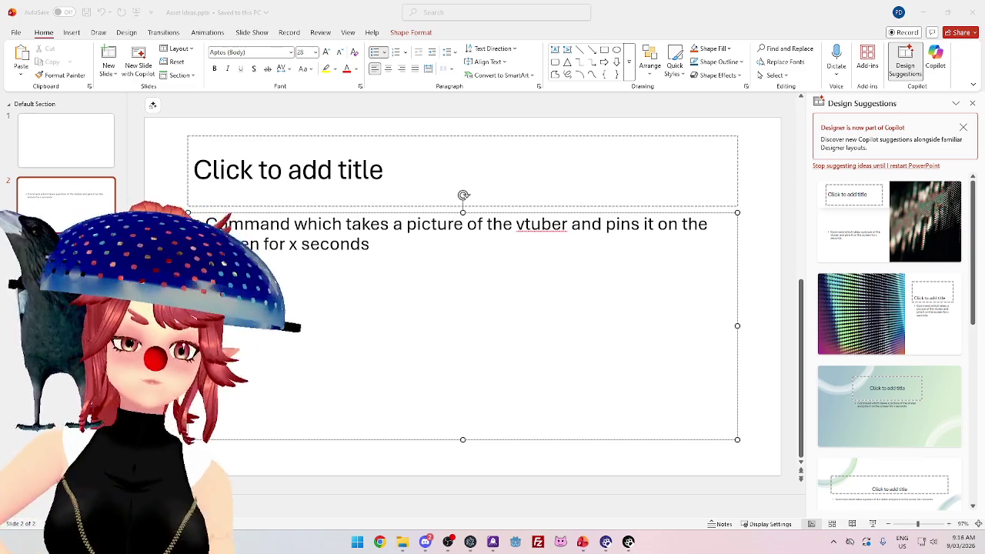
click(421, 233)
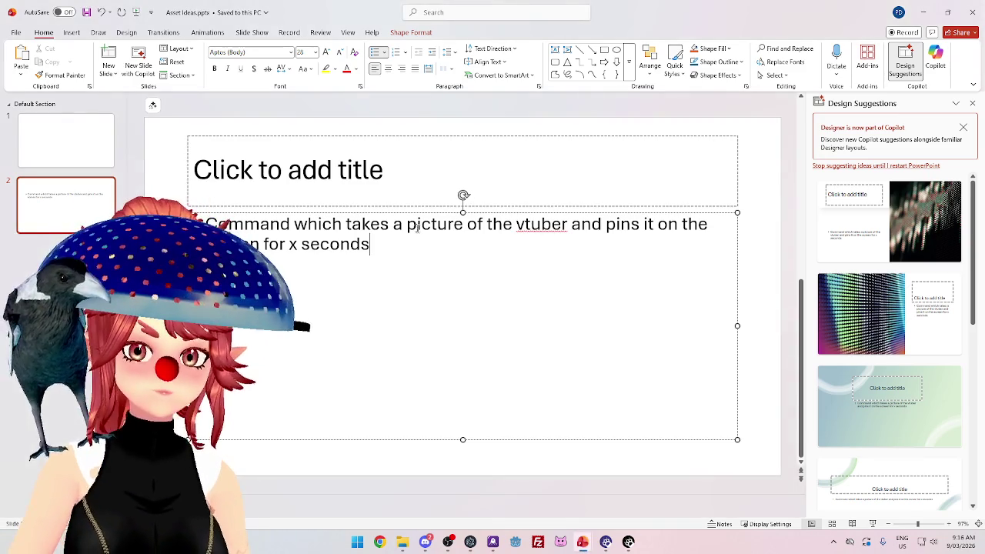
Replace 'a picture' with 'screenshot' in slide 2's bullet, end it with a full stop, then select the title placeholder.
drag(394, 225, 465, 229)
click(452, 231)
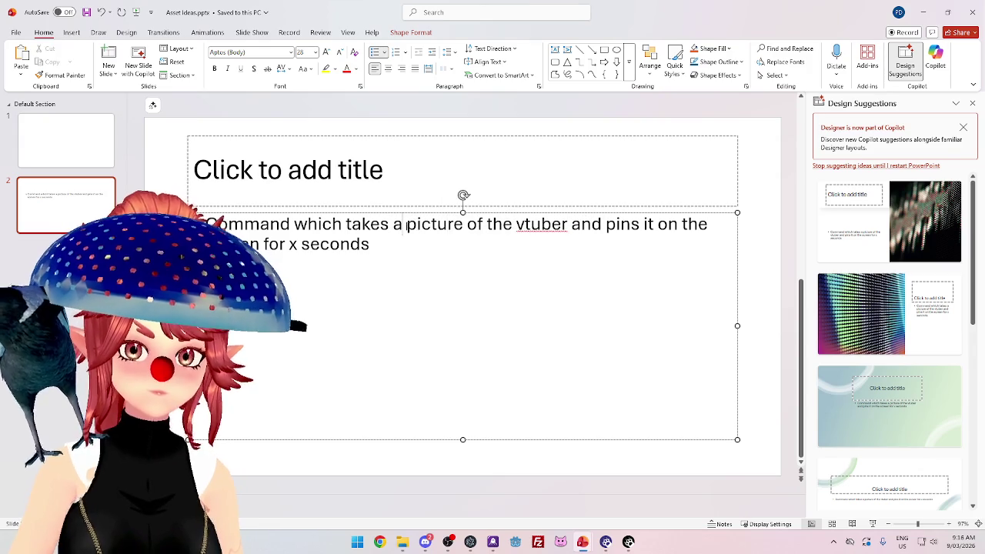
drag(394, 226, 464, 230)
key(Left)
key(Right)
key(Right)
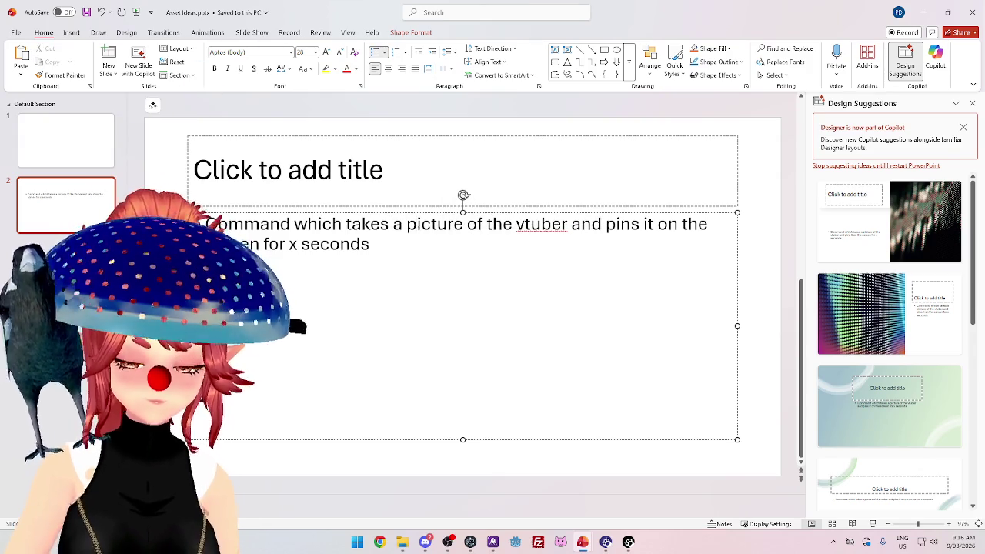
text(screenshot)
key(Delete)
key(Delete)
key(Delete)
key(Delete)
key(Delete)
key(Delete)
key(Delete)
key(Delete)
key(Delete)
key(Delete)
key(Delete)
key(Delete)
key(Delete)
key(Delete)
key(Delete)
key(Delete)
key(Delete)
key(Delete)
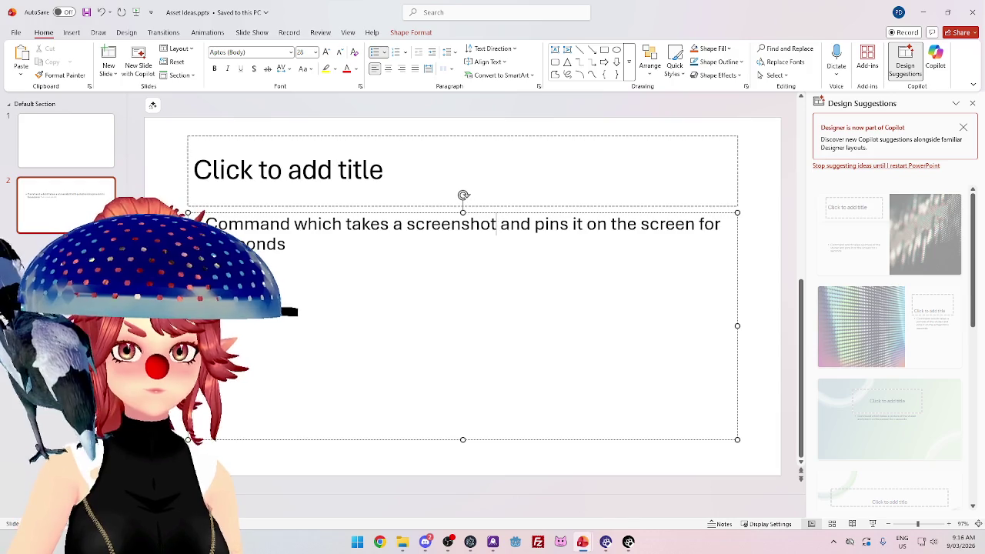
text(.)
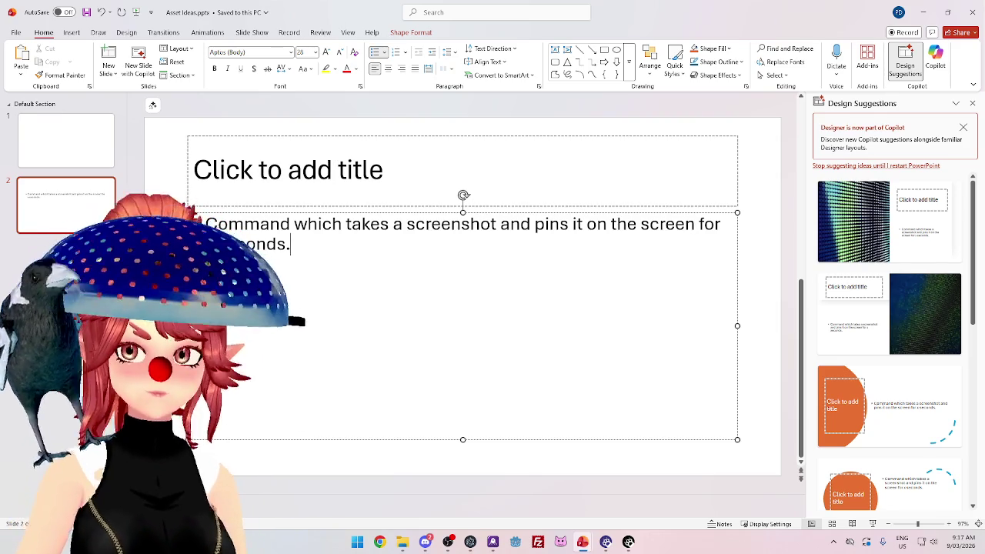
click(194, 171)
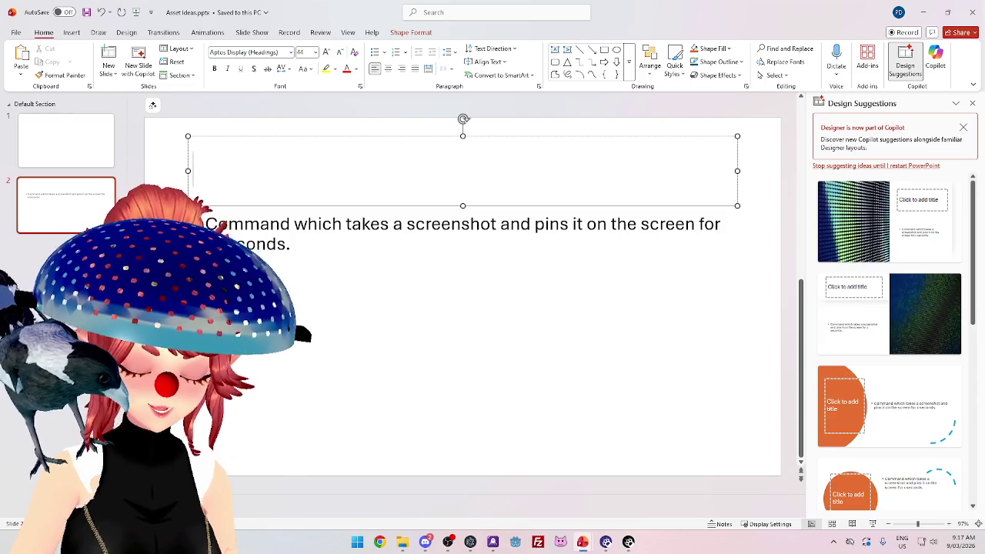
Title slide 2 'Next Asset' and add a bullet about a ball moving under cups while chat guesses.
text(Next Asset)
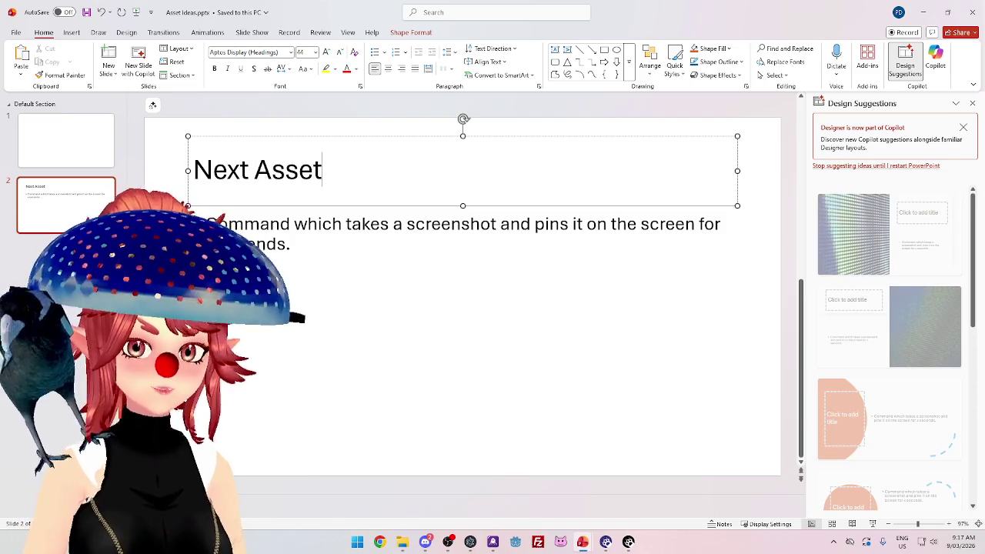
key(ctrl+Return)
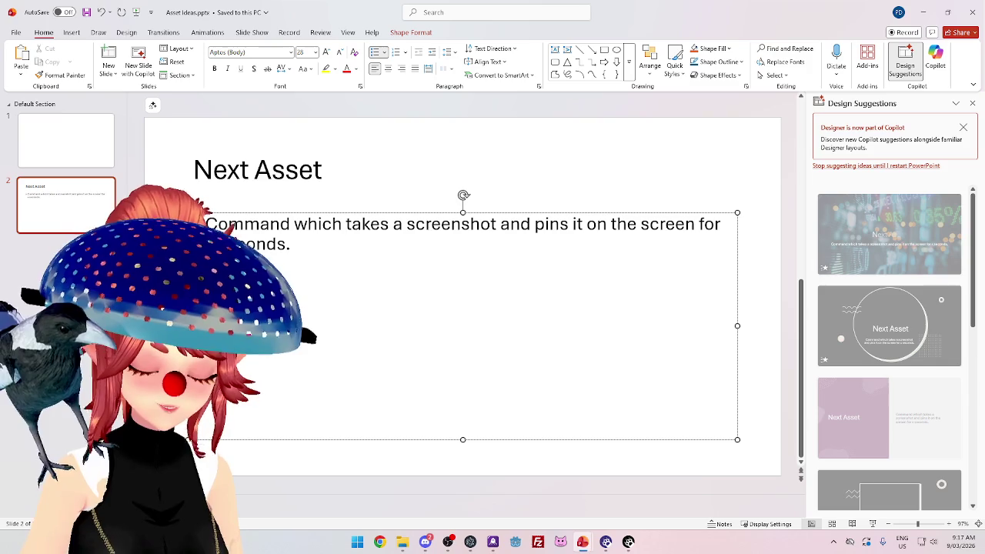
text(nd a ball)
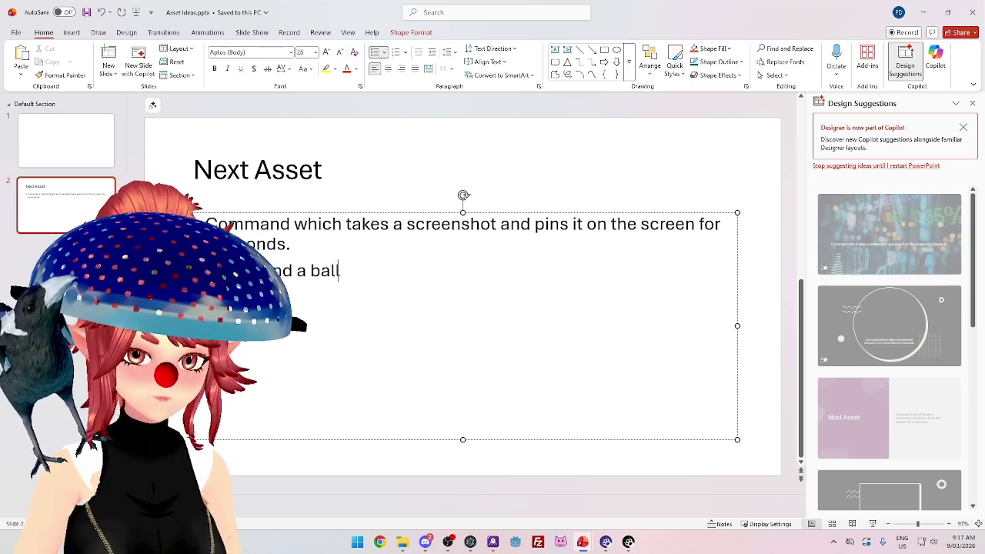
text(, and the ball m)
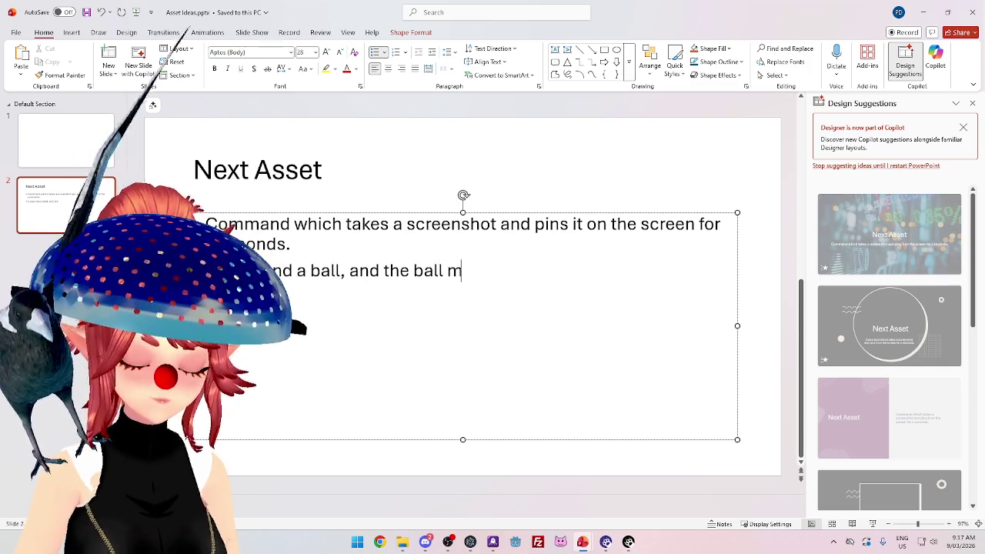
text(oves around and cha)
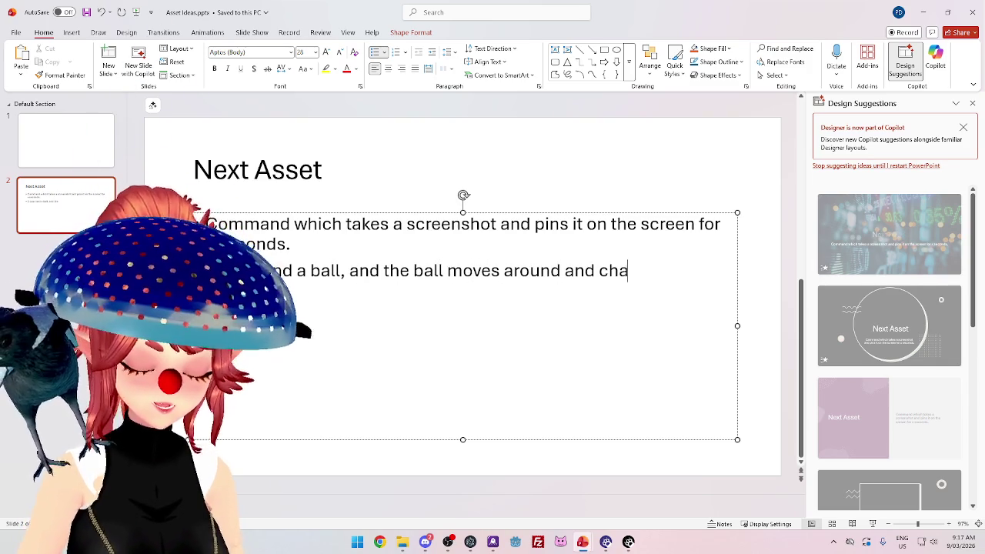
text(t guesses)
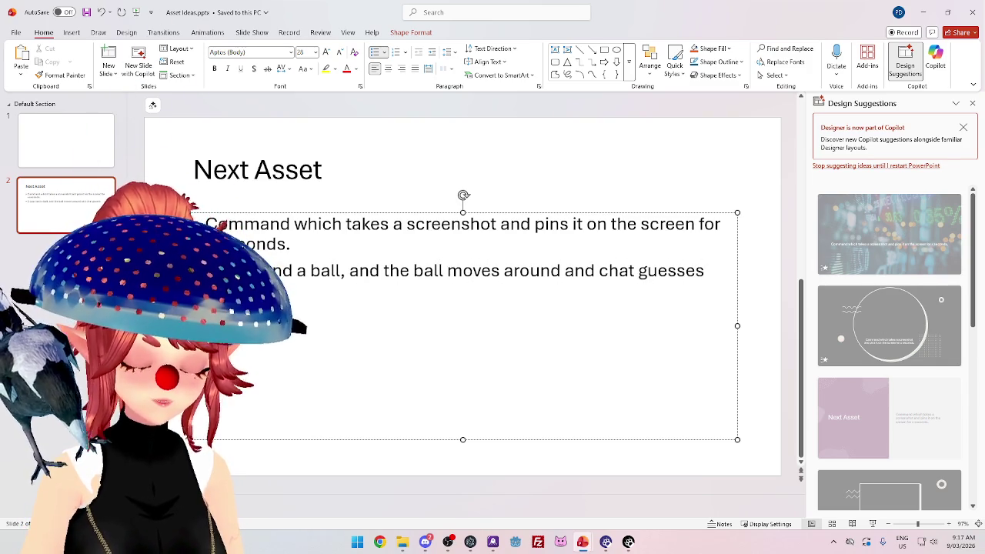
text( what its under)
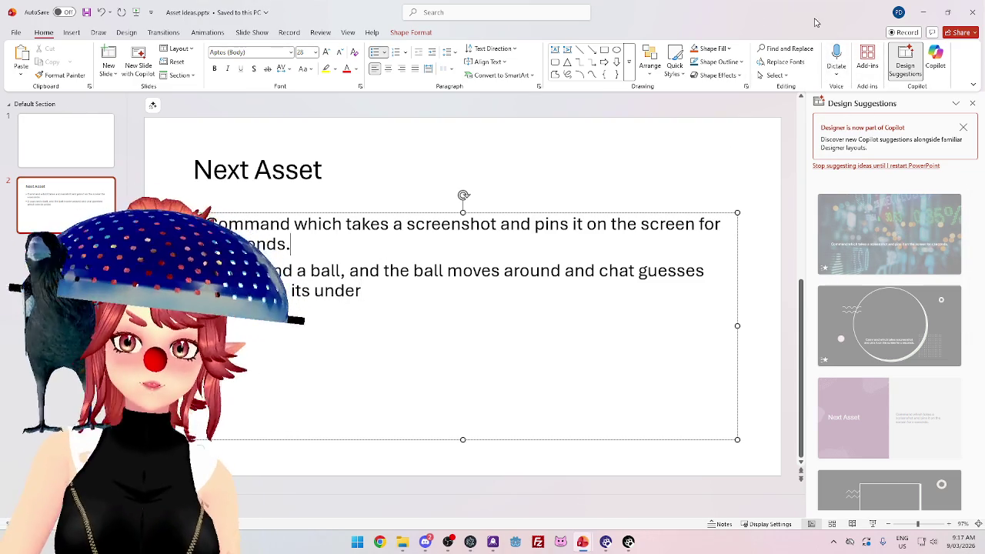
Select the whole cups-and-ball bullet, then return to the title and switch to the other window.
key(Up)
key(Up)
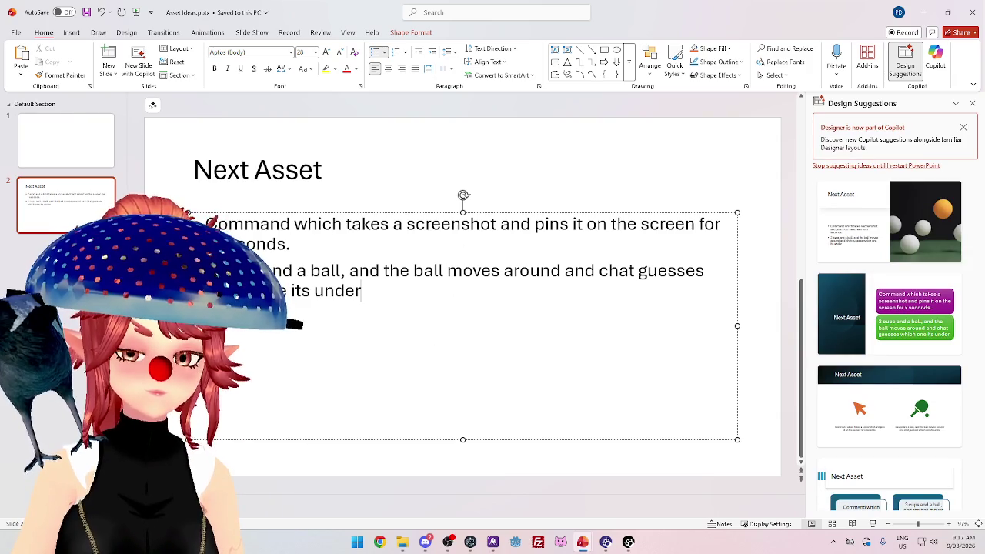
key(ctrl+shift+Up)
click(378, 301)
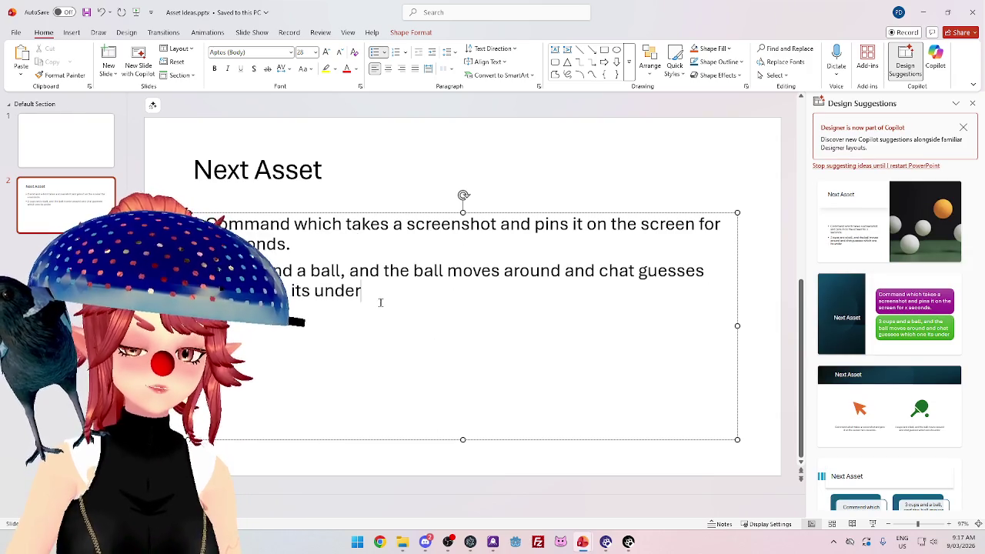
triple_click(346, 290)
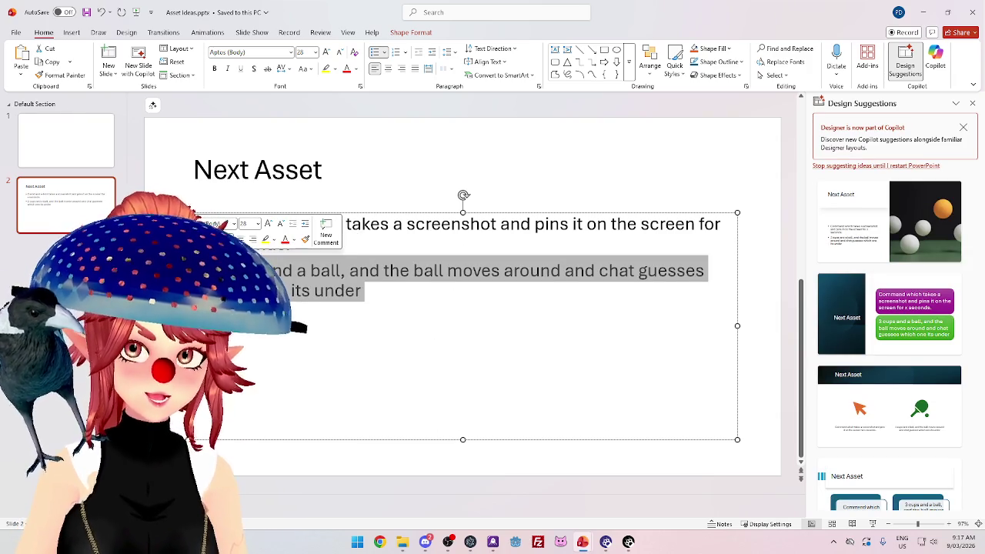
click(364, 309)
triple_click(346, 291)
click(376, 302)
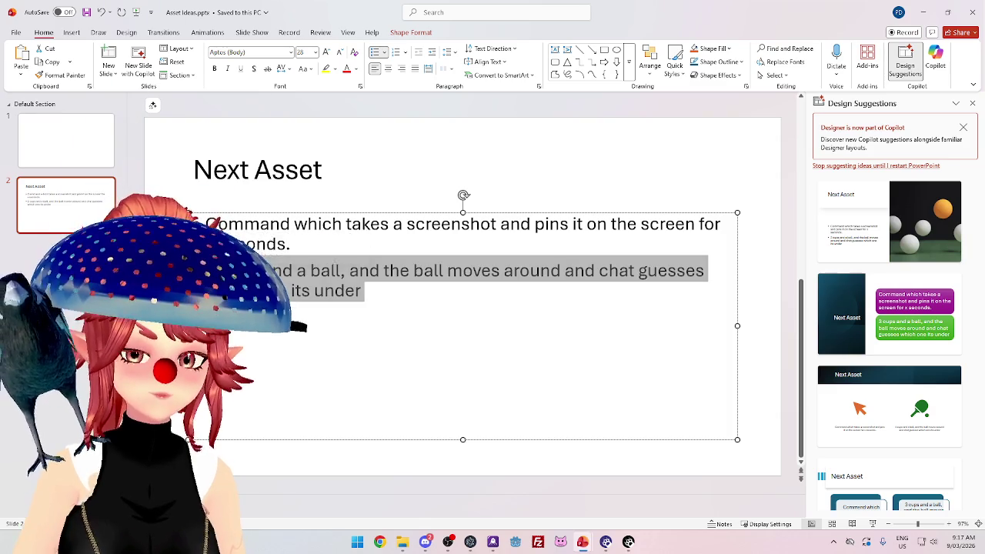
triple_click(376, 303)
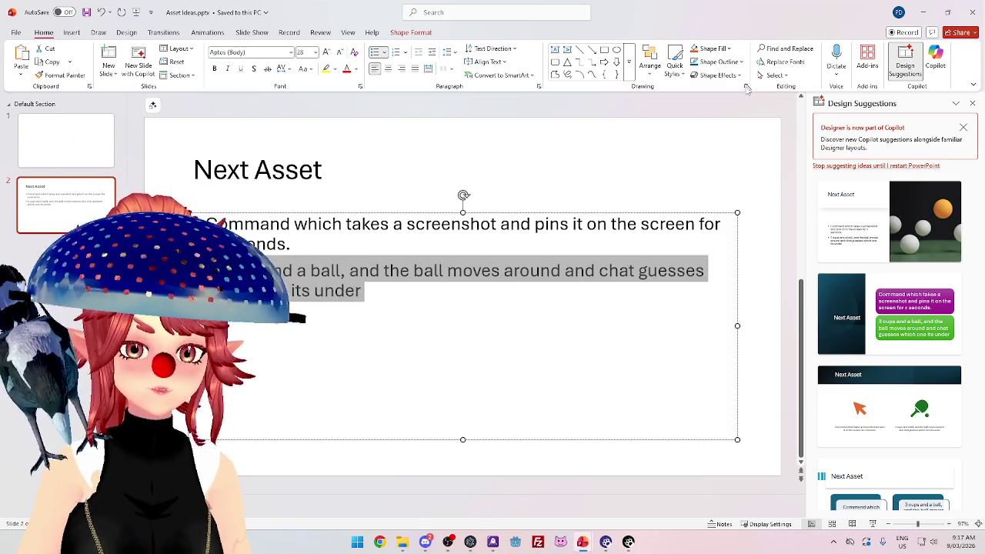
click(322, 169)
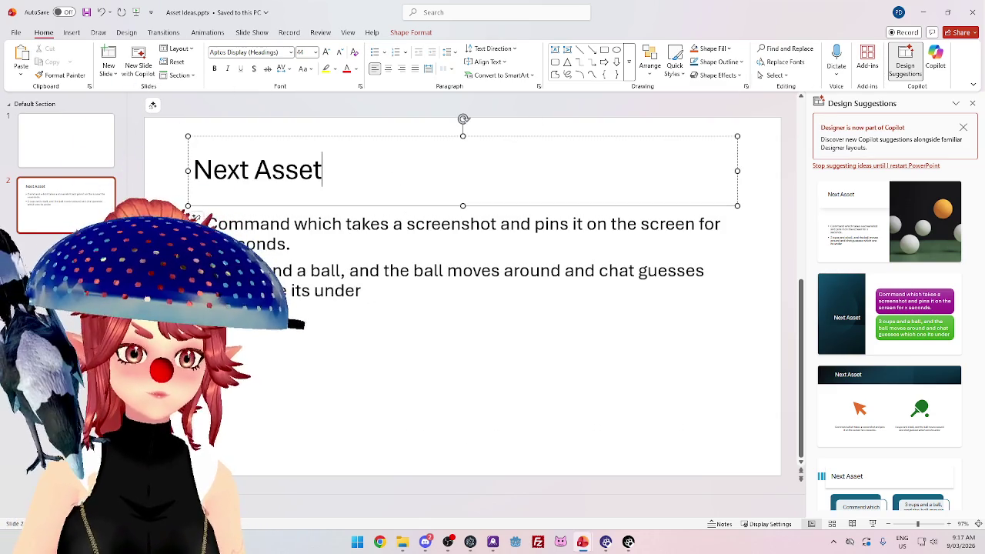
key(alt+Tab)
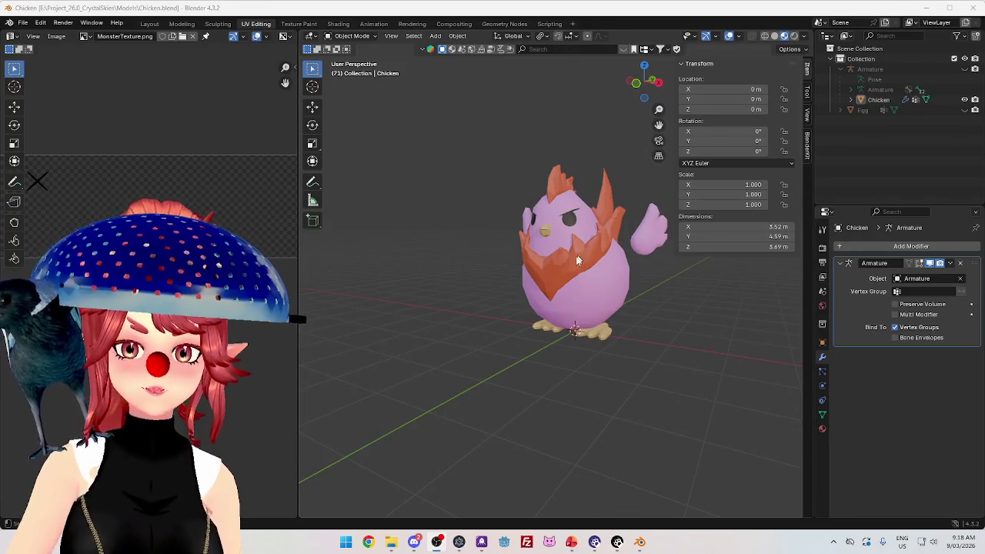
Select the chicken model from a front view and switch it into Edit Mode.
drag(510, 253, 498, 272)
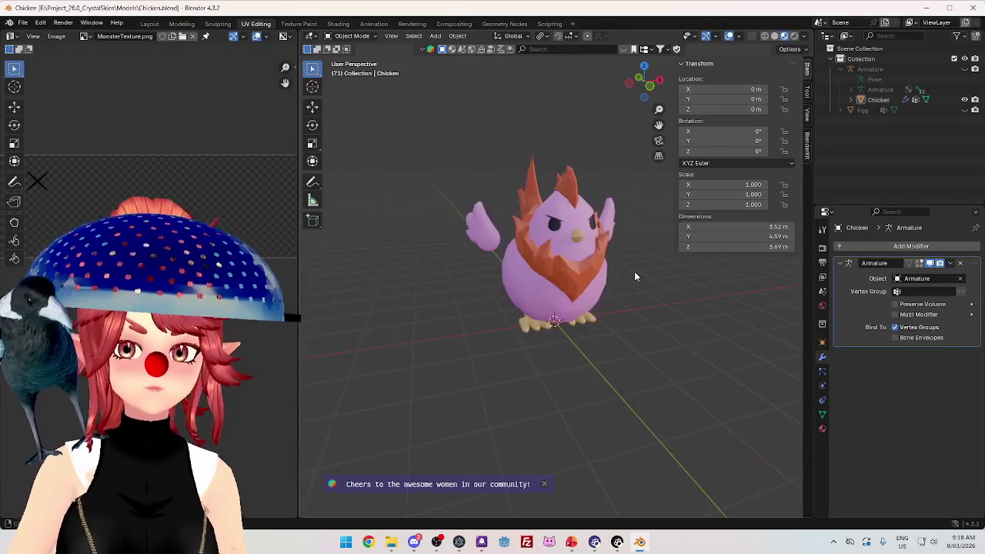
scroll(498, 272, up, 5)
scroll(452, 282, down, 2)
mouse_move(590, 293)
mouse_down()
mouse_move(510, 229)
mouse_move(496, 230)
mouse_move(553, 217)
mouse_move(461, 208)
mouse_move(408, 242)
mouse_move(362, 206)
mouse_move(508, 225)
mouse_up()
scroll(510, 229, up, 3)
scroll(561, 229, down, 2)
scroll(603, 227, up, 3)
scroll(603, 227, down, 2)
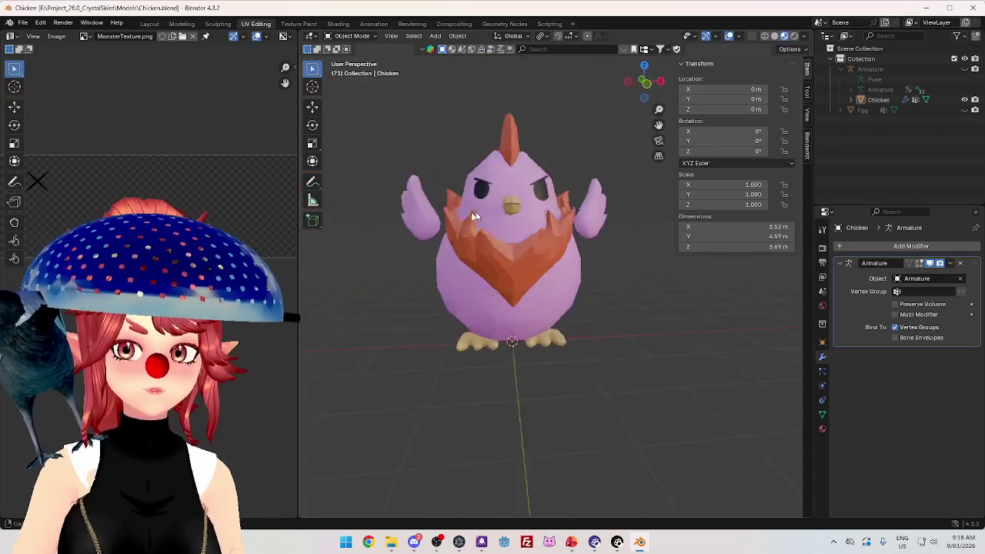
scroll(508, 220, up, 3)
scroll(523, 223, up, 2)
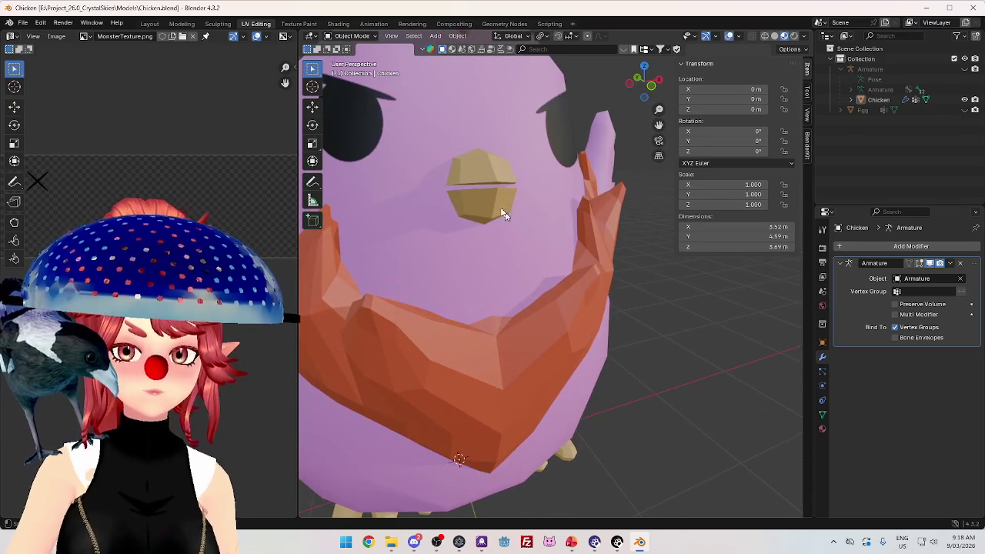
click(495, 213)
mouse_move(495, 212)
mouse_down()
mouse_move(545, 223)
mouse_move(537, 226)
mouse_up()
key(Tab)
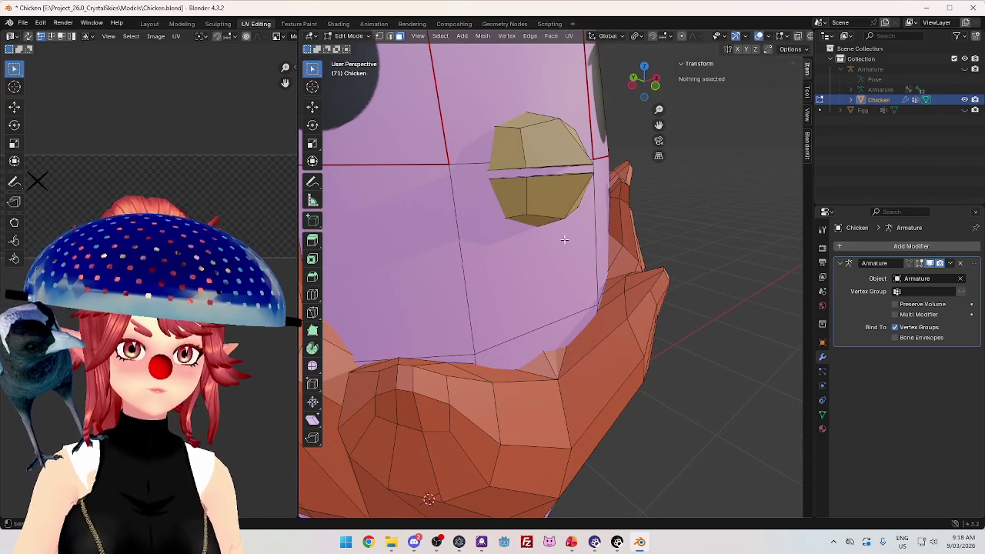
Orbit and zoom the view in on the chicken's two beak halves.
drag(549, 163, 569, 177)
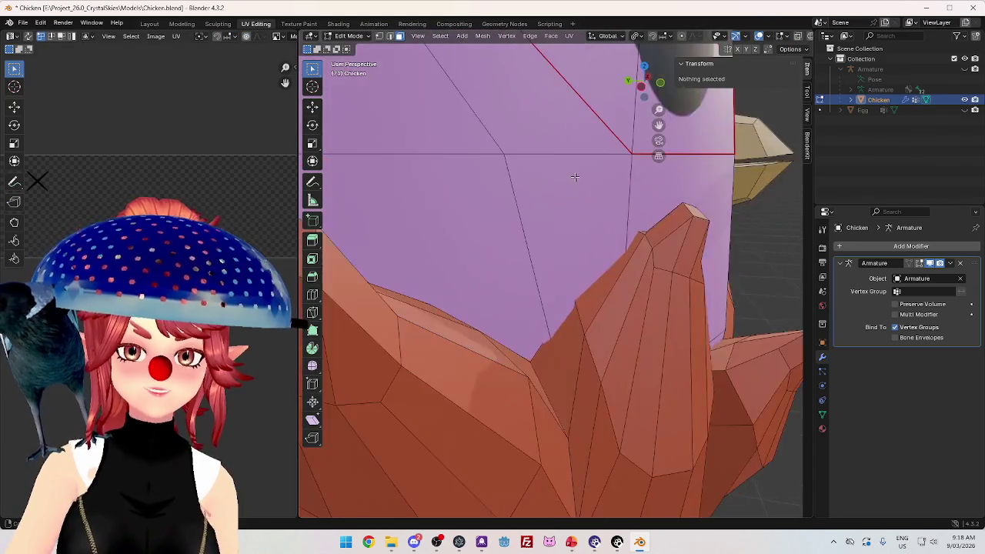
scroll(592, 220, up, 5)
scroll(592, 219, up, 2)
scroll(590, 226, down, 5)
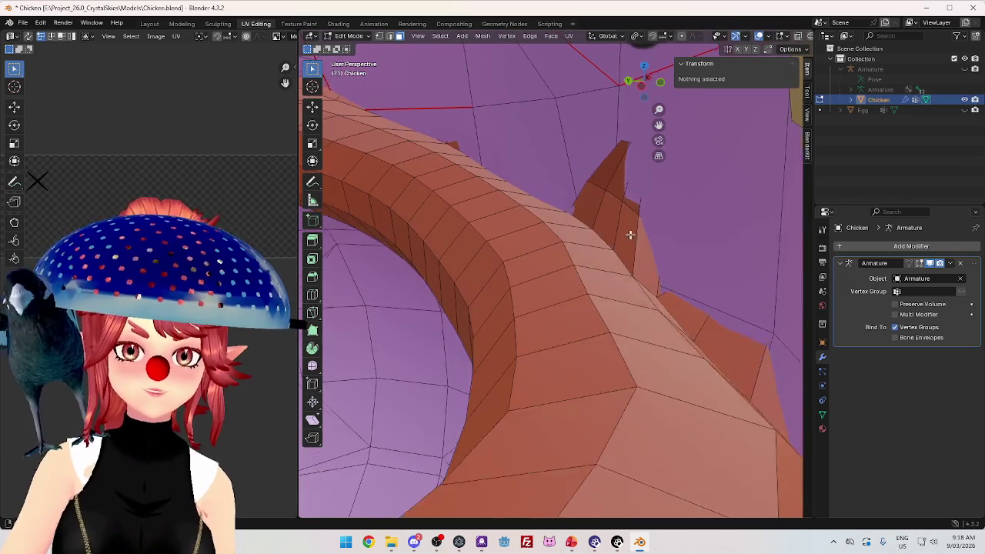
scroll(618, 234, up, 5)
scroll(531, 274, down, 2)
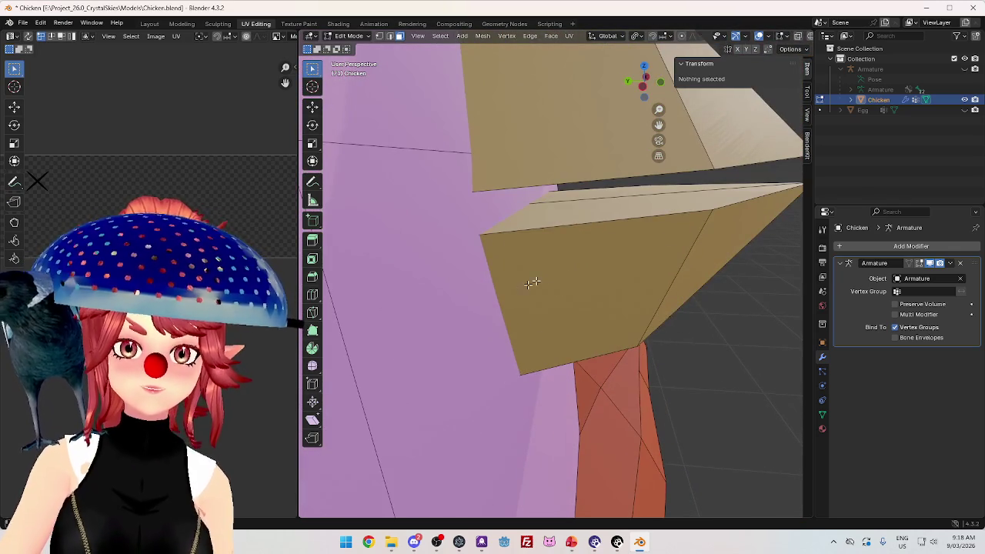
Select the whole lower beak half as linked geometry with L.
key(l)
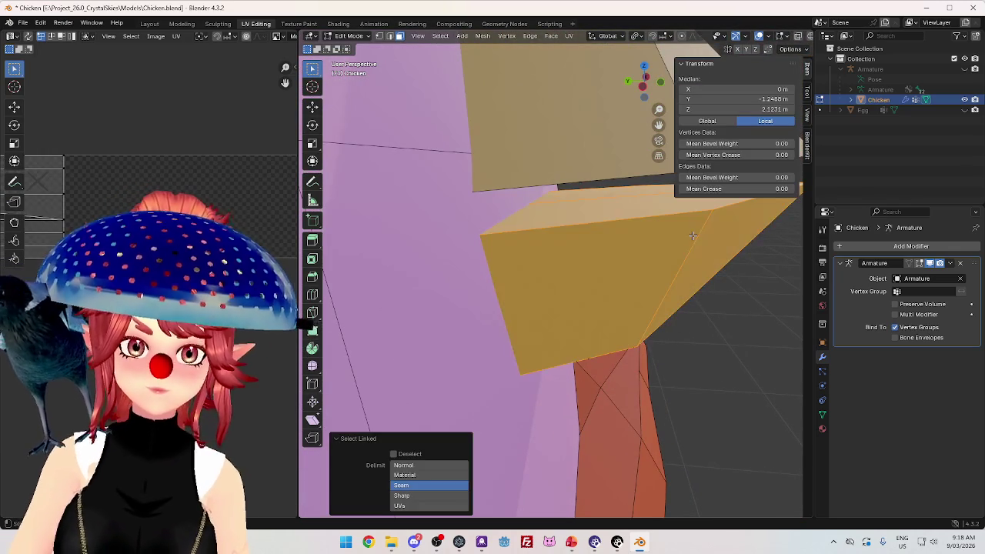
scroll(718, 286, down, 5)
scroll(652, 294, up, 4)
click(599, 278)
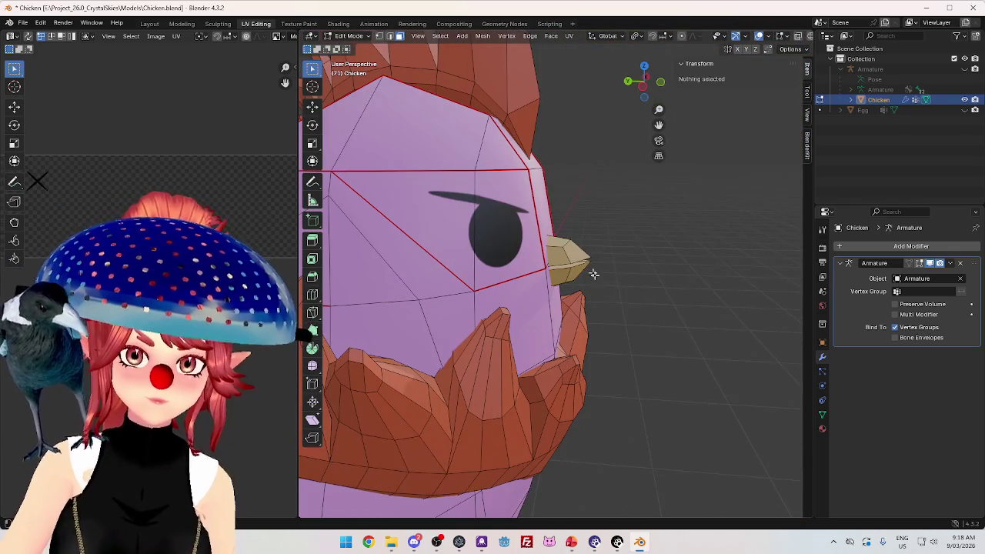
key(l)
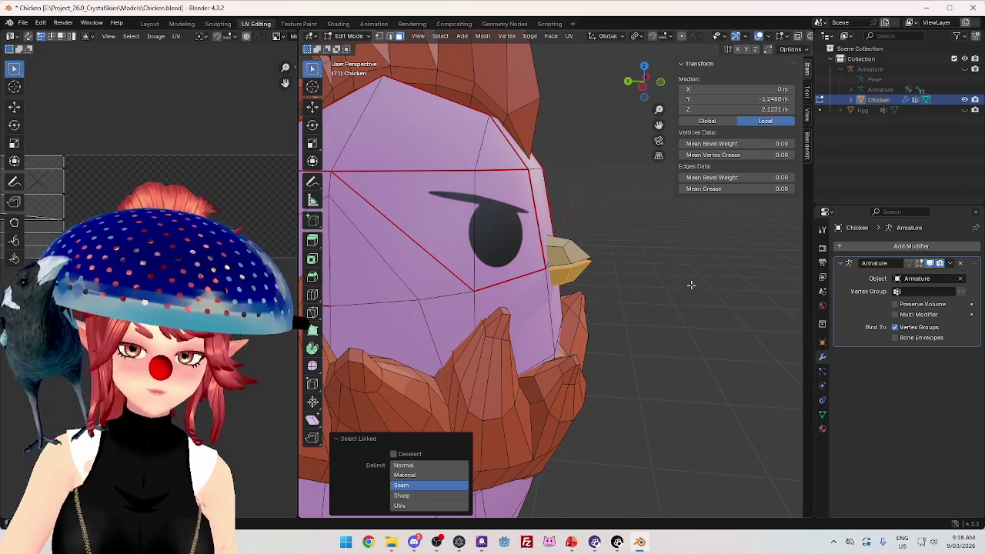
scroll(670, 290, up, 3)
scroll(670, 290, down, 4)
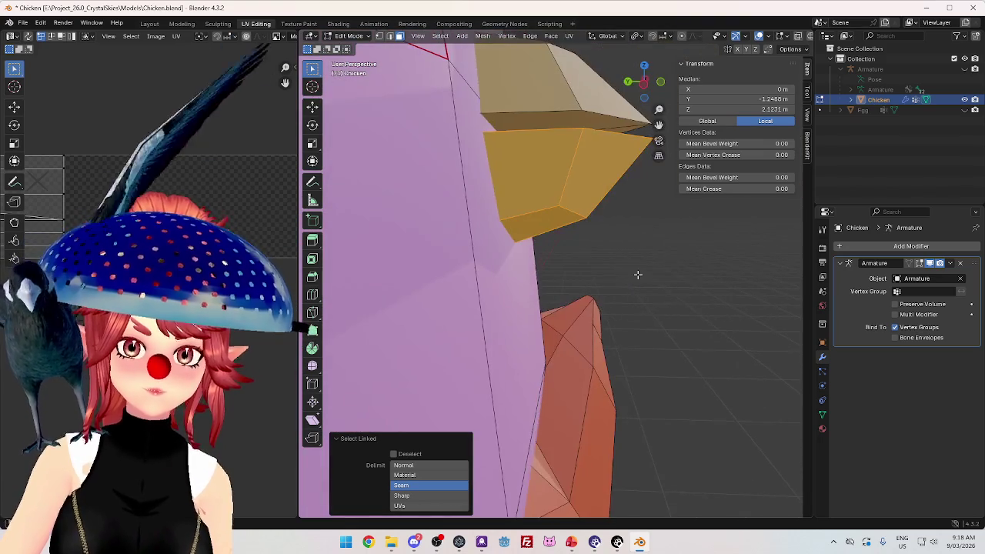
scroll(639, 276, up, 2)
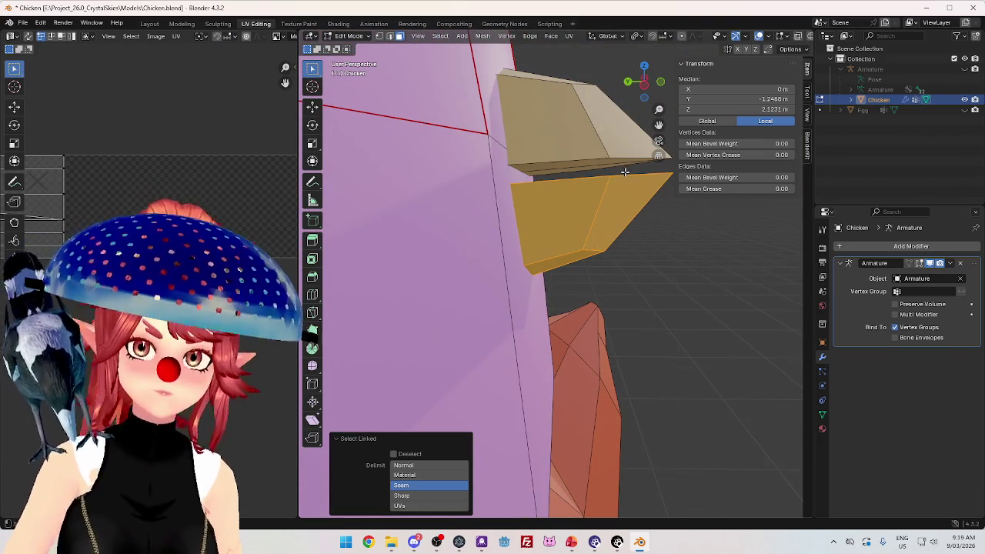
Raise the lower beak 0.015888 m along Z, shift it 0.027436 m along Y, and return to Object Mode.
key(g)
key(z)
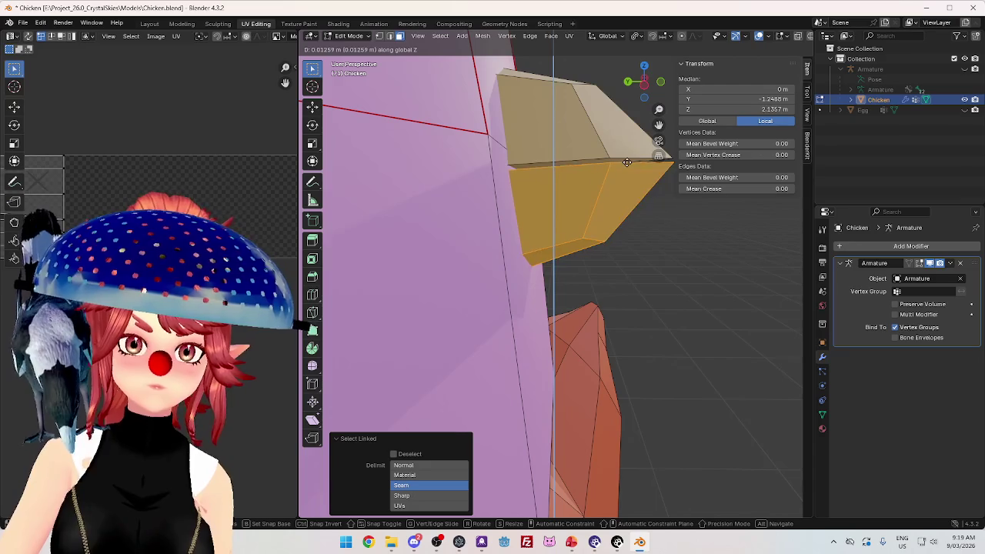
click(626, 159)
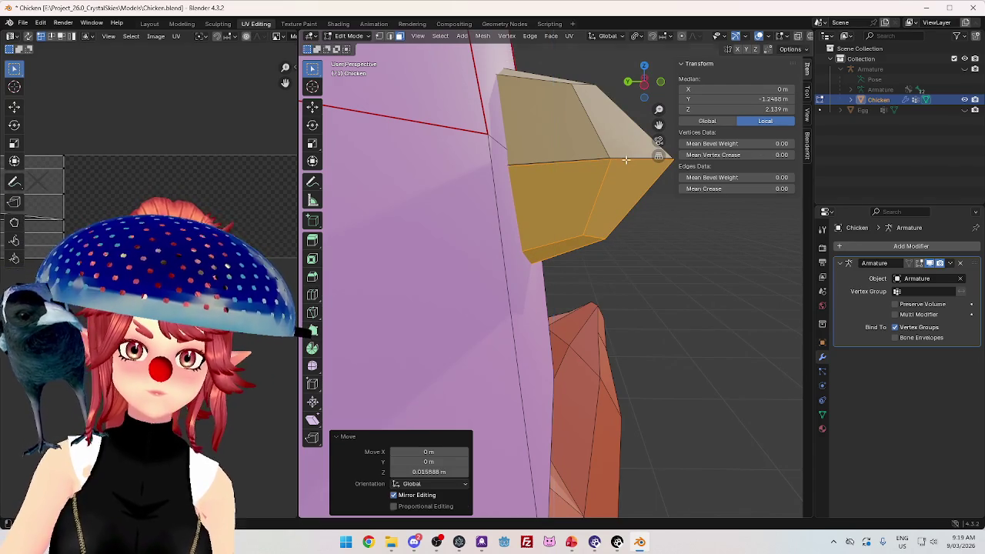
key(g)
key(y)
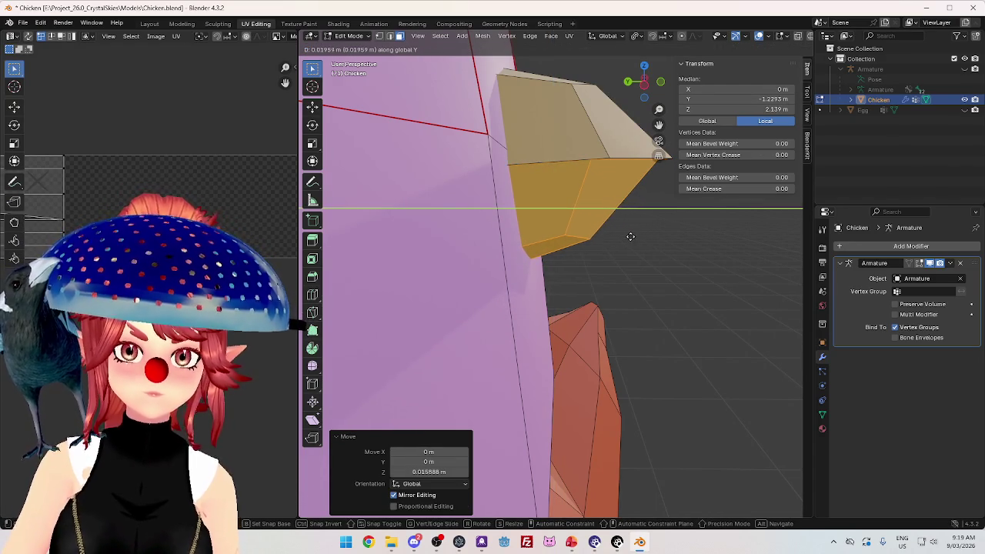
click(627, 236)
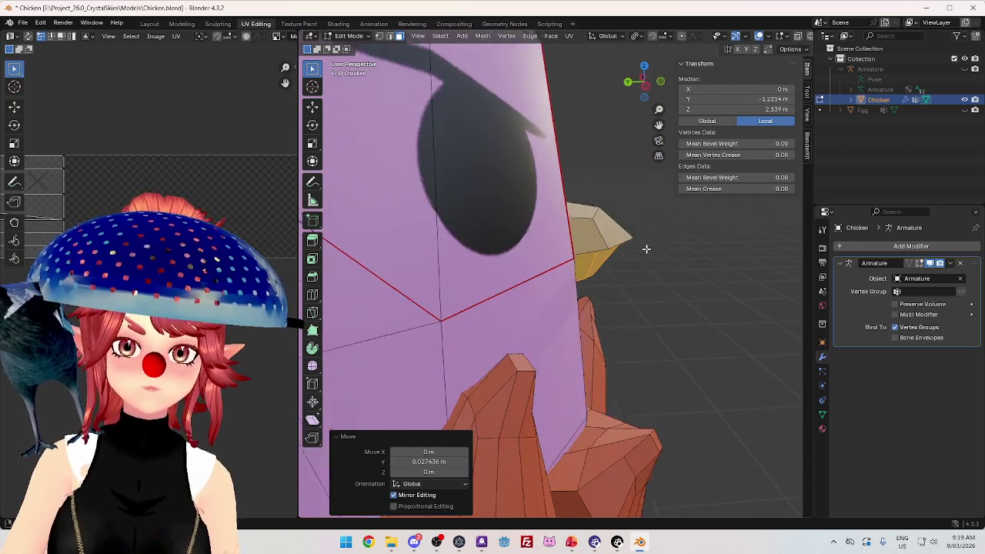
key(Tab)
scroll(646, 248, down, 5)
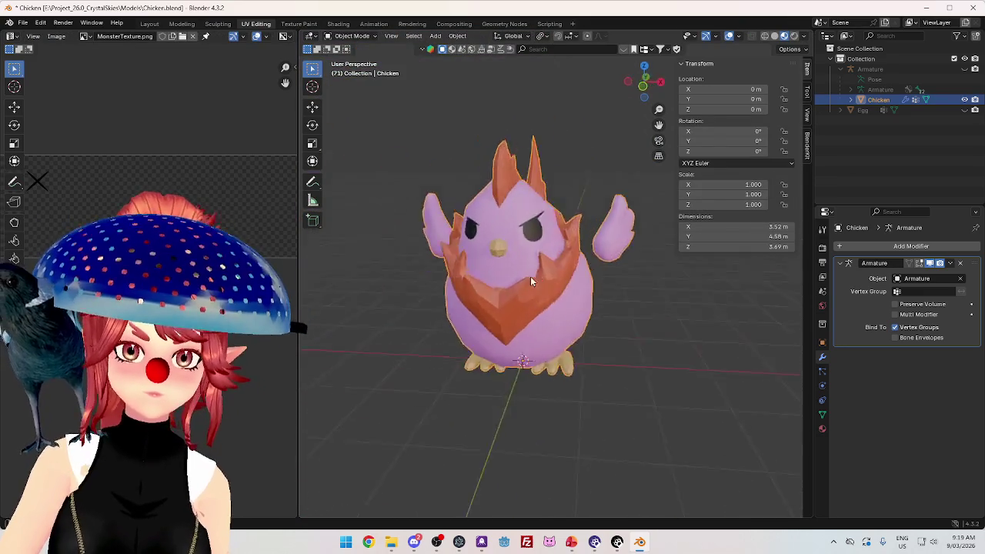
Orbit and zoom the view to face the front of the chicken's beak.
scroll(529, 276, up, 2)
scroll(554, 285, up, 5)
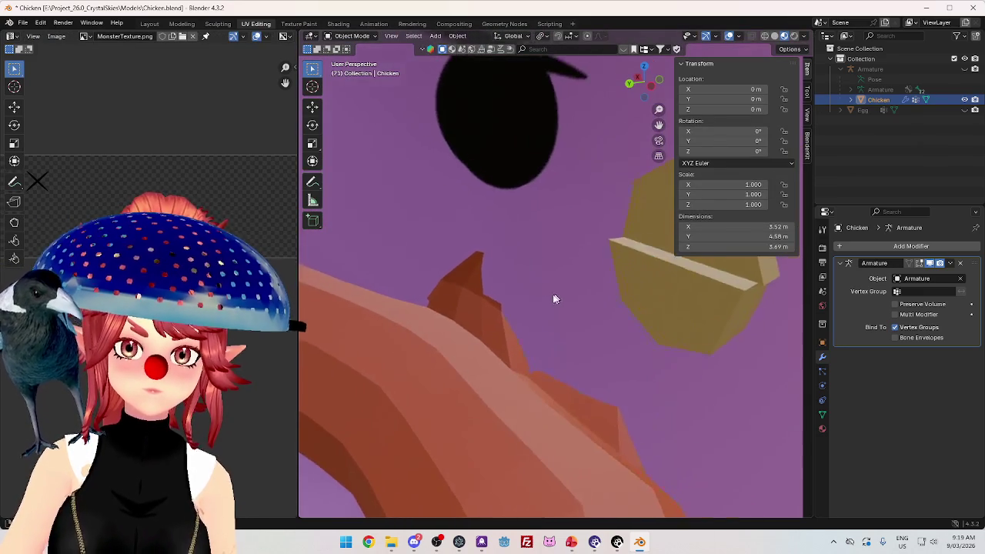
scroll(556, 298, down, 2)
scroll(588, 335, up, 5)
drag(526, 331, 610, 321)
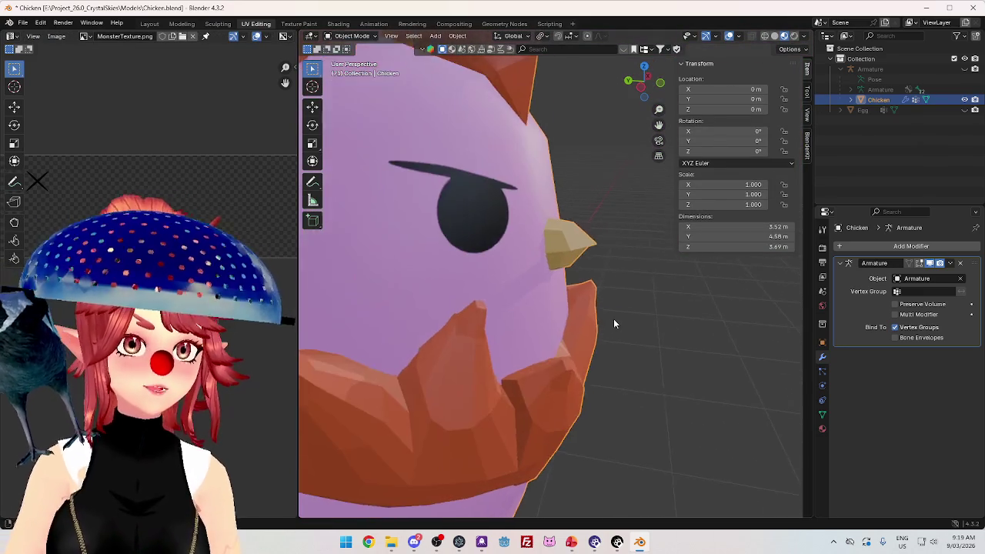
scroll(577, 346, up, 2)
scroll(634, 335, up, 3)
scroll(561, 375, down, 2)
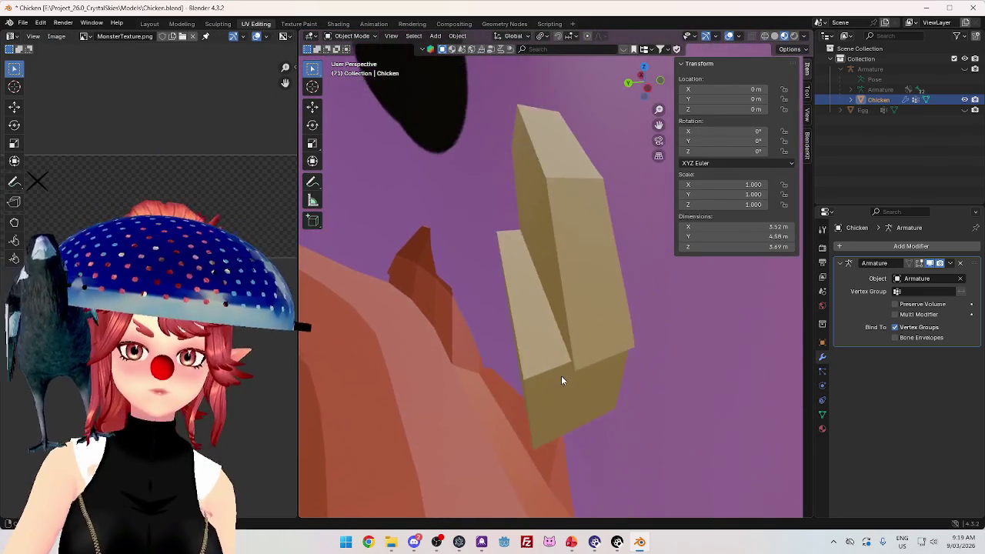
scroll(557, 359, down, 1)
scroll(601, 282, up, 2)
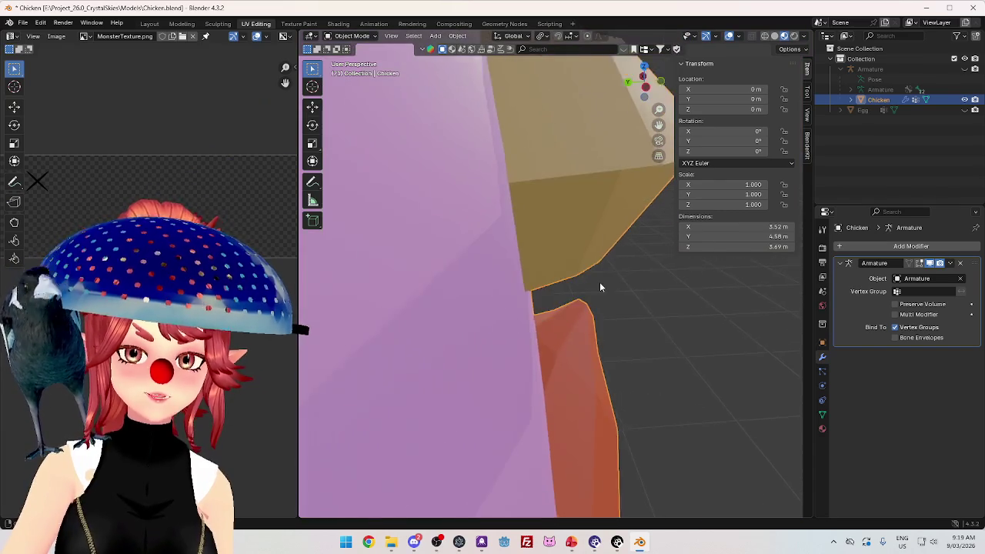
scroll(609, 284, down, 2)
Re-enter Edit Mode, clear the selection, and select one edge on the beak block's left side.
key(Tab)
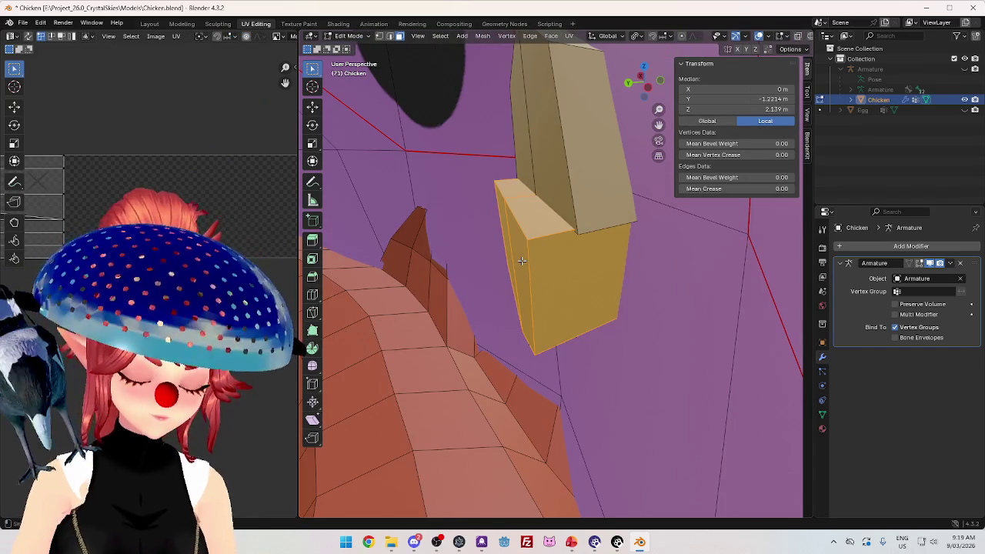
key(a)
key(ctrl+z)
key(alt+a)
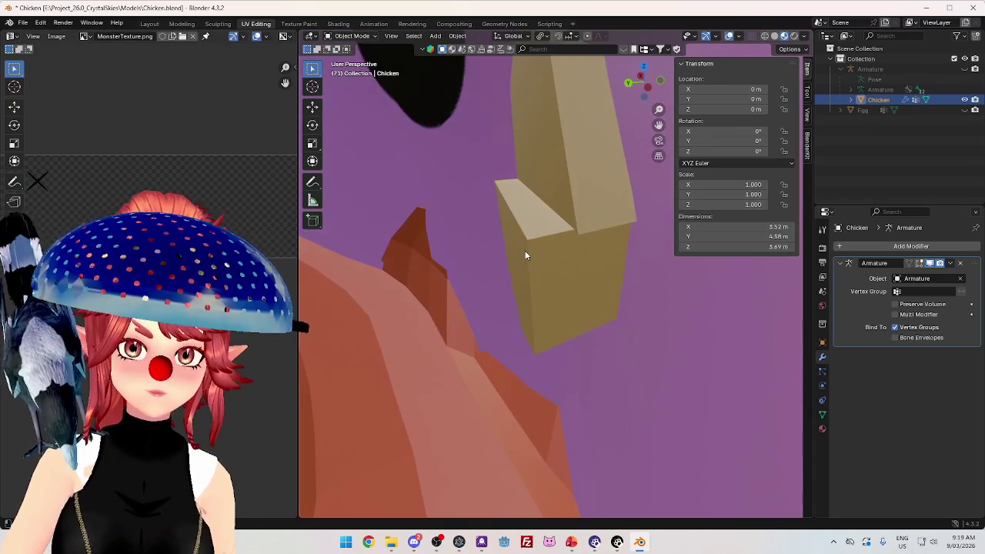
key(ctrl+z)
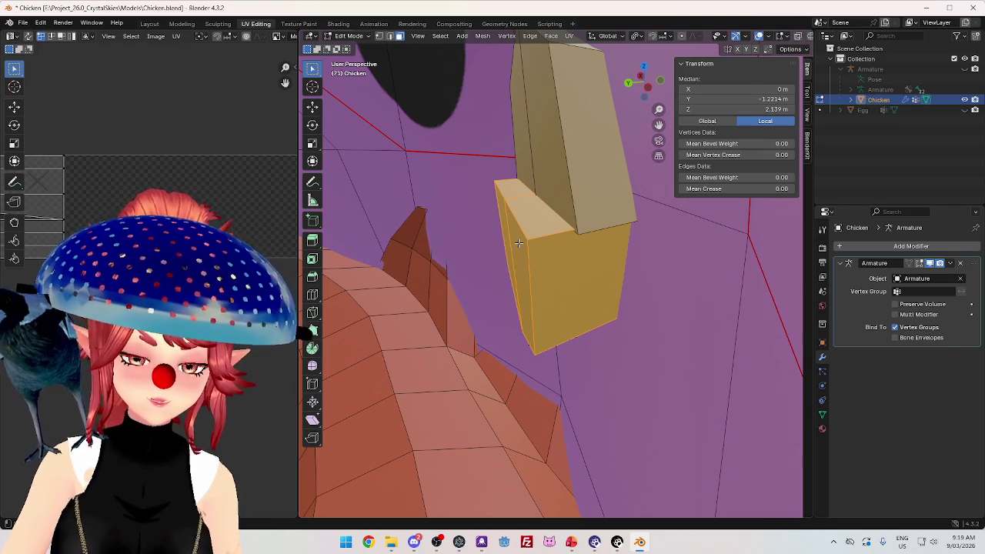
click(518, 243)
click(503, 214)
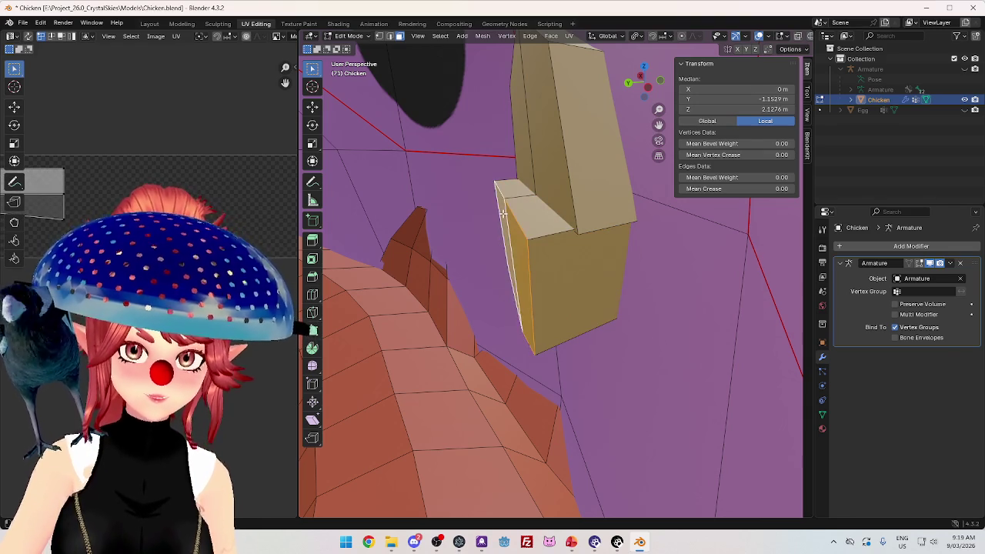
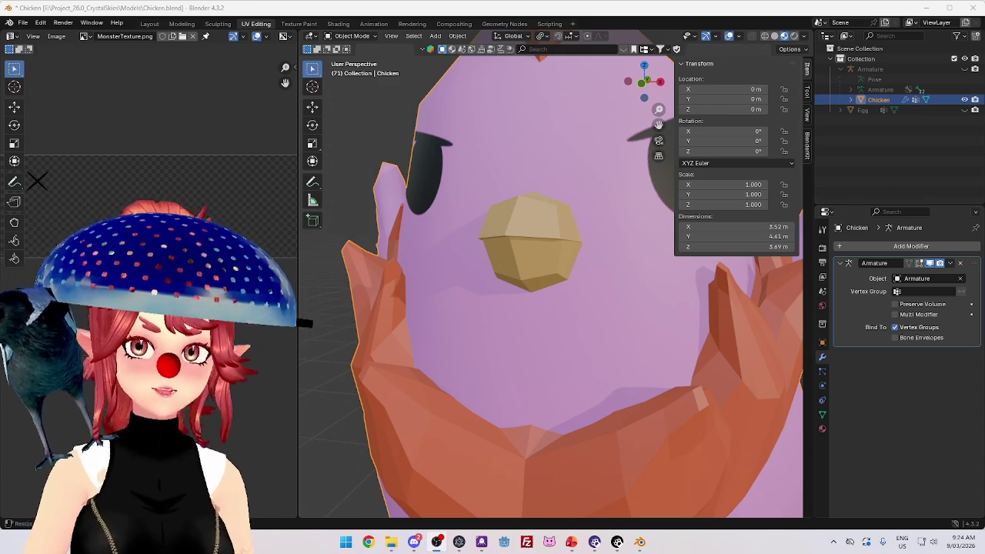
Orbit and zoom around the chicken to inspect its beak from the side and front.
scroll(530, 244, down, 3)
mouse_move(530, 244)
mouse_down()
mouse_move(471, 272)
mouse_move(611, 325)
mouse_move(511, 297)
mouse_up()
scroll(471, 272, up, 4)
scroll(500, 277, down, 3)
scroll(568, 305, up, 3)
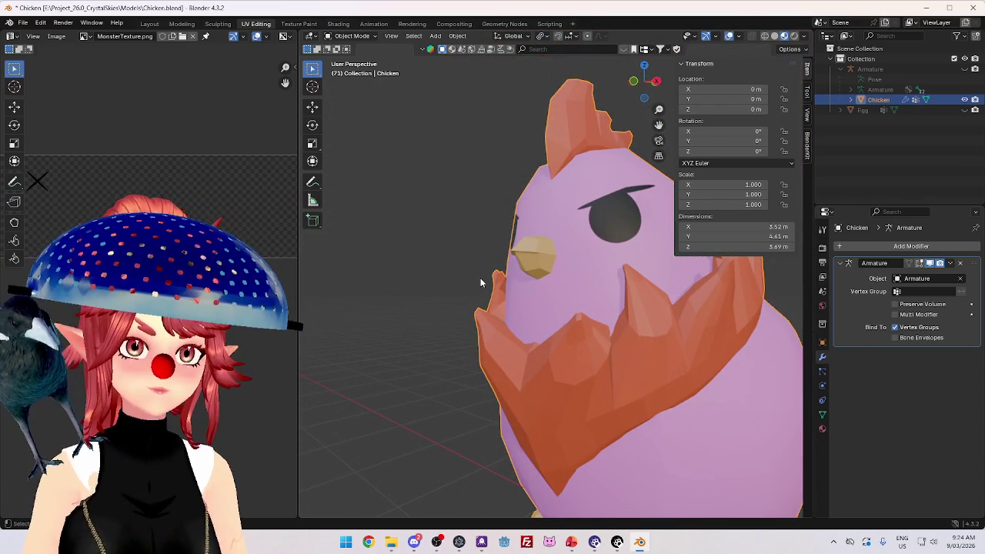
mouse_move(479, 277)
mouse_down()
mouse_move(581, 311)
mouse_move(544, 306)
mouse_up()
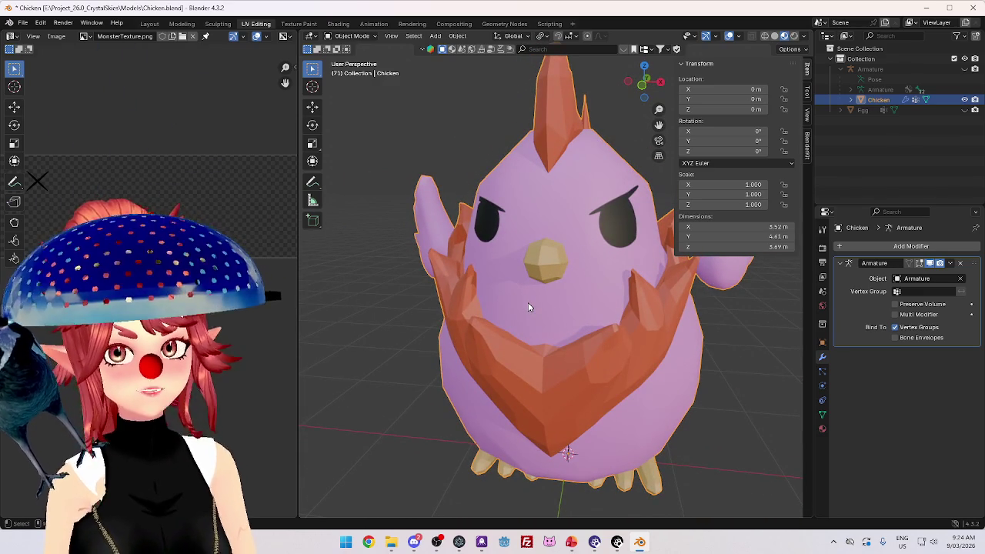
drag(528, 307, 540, 329)
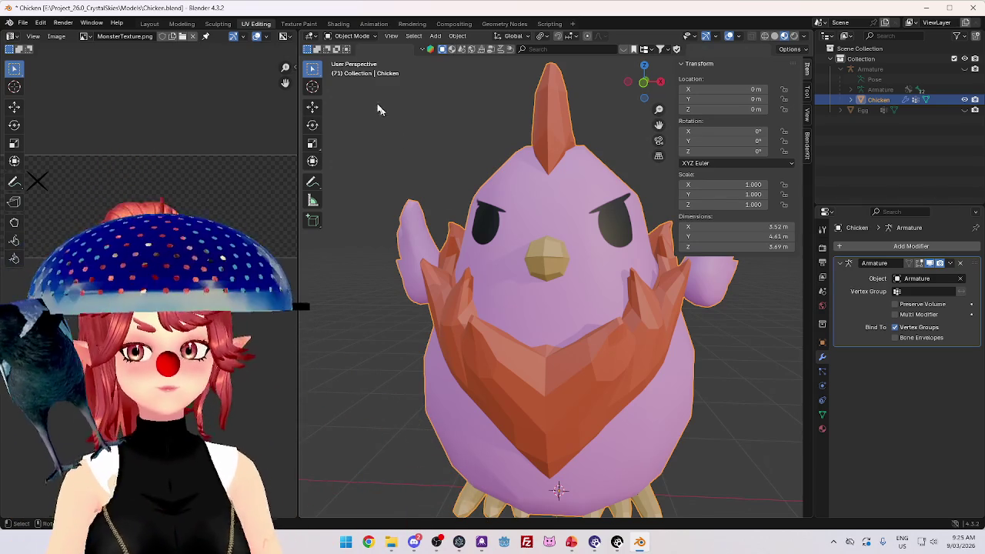
Bring up the Next Asset slide of the asset ideas presentation in PowerPoint.
scroll(540, 220, down, 2)
scroll(527, 211, down, 1)
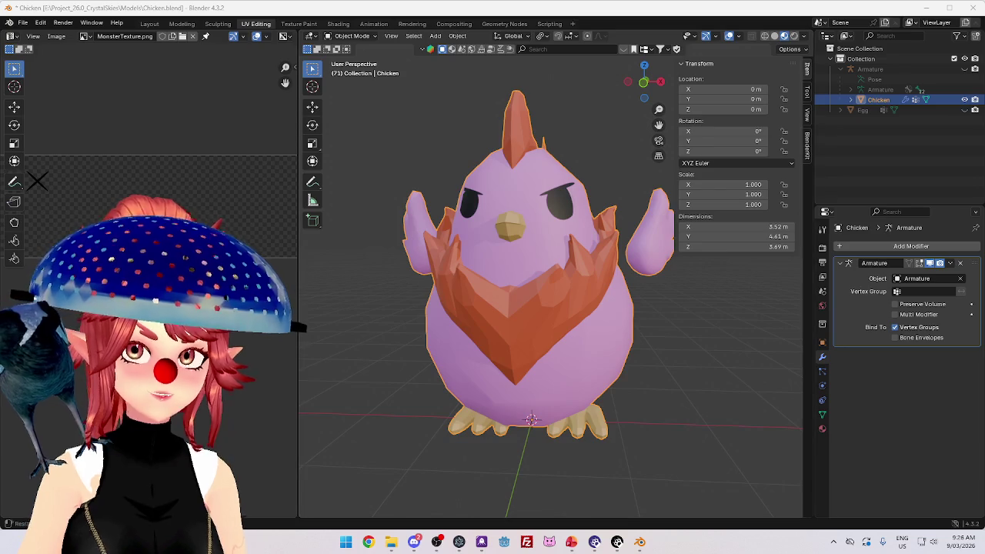
click(571, 542)
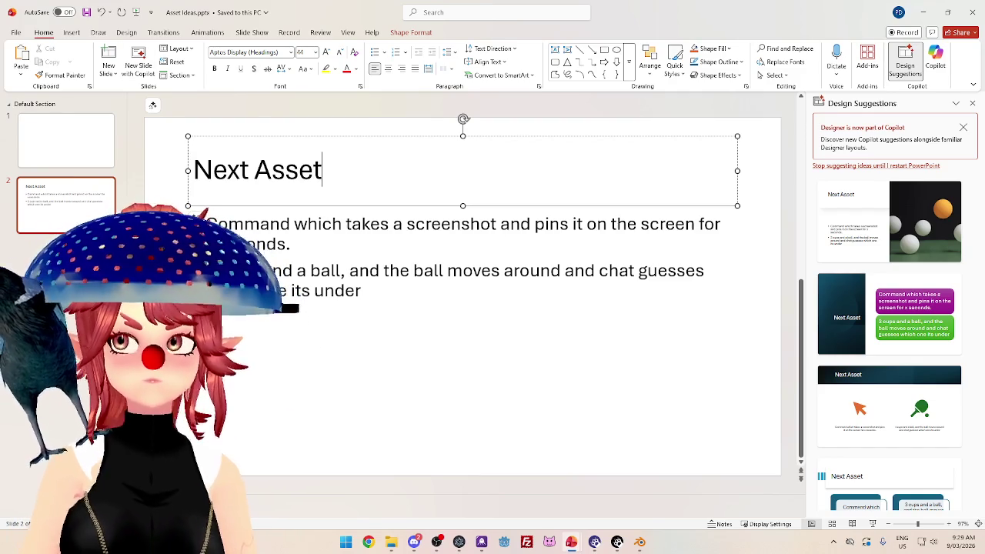
key(alt+Tab)
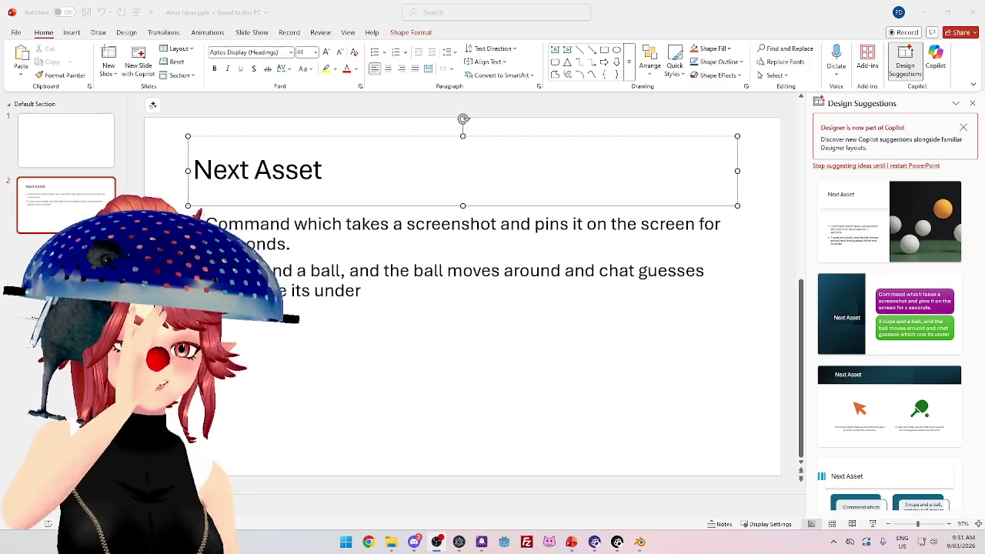
key(alt+Tab)
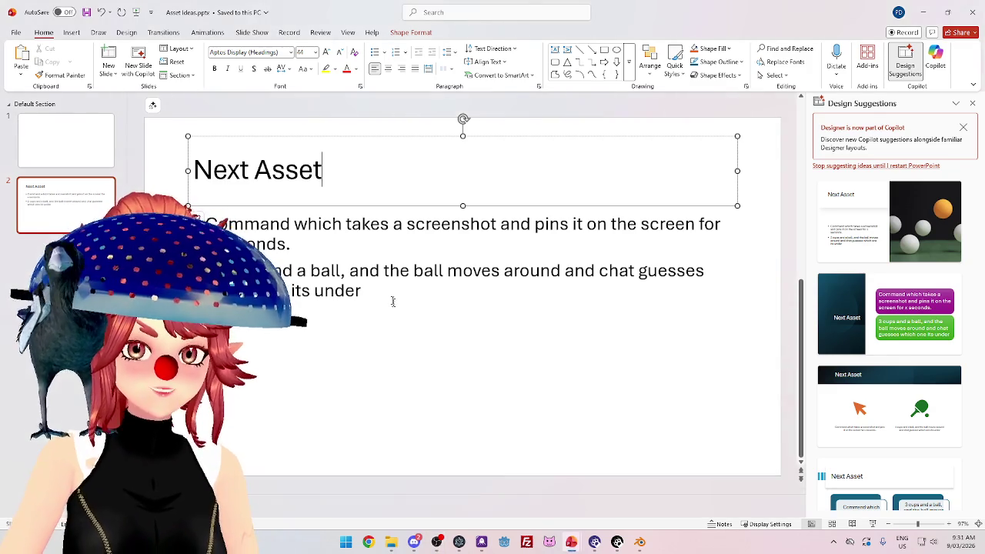
key(ctrl+Return)
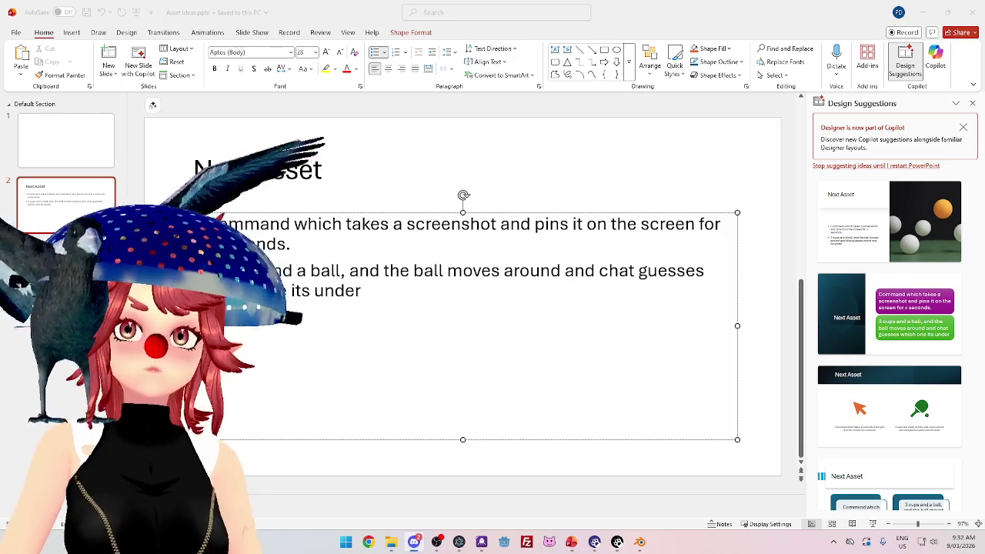
key(alt+Tab)
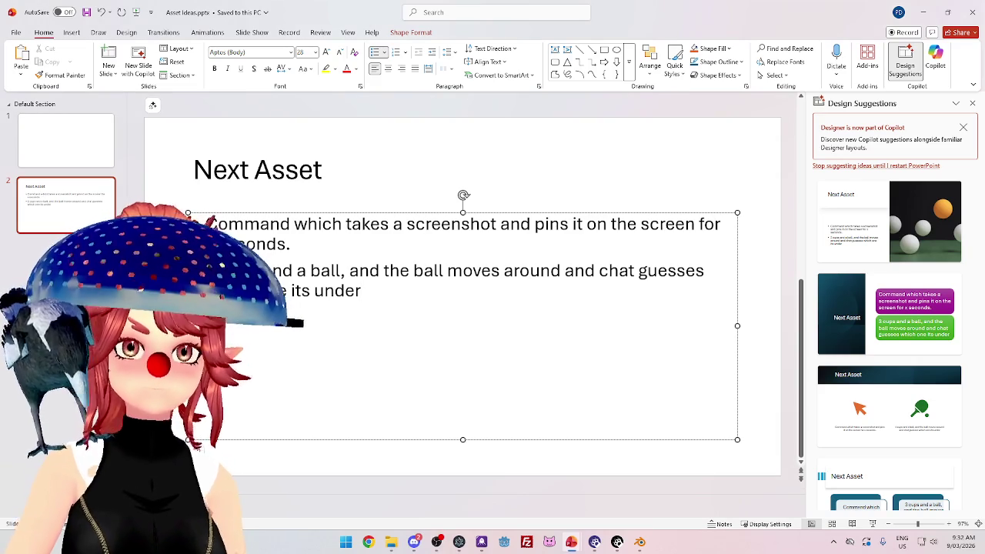
key(alt+Tab)
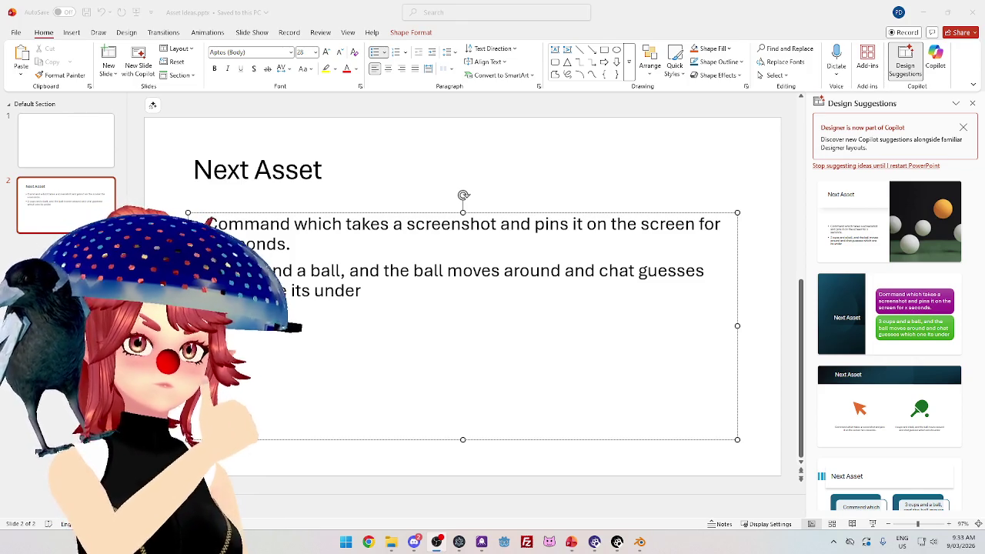
click(351, 329)
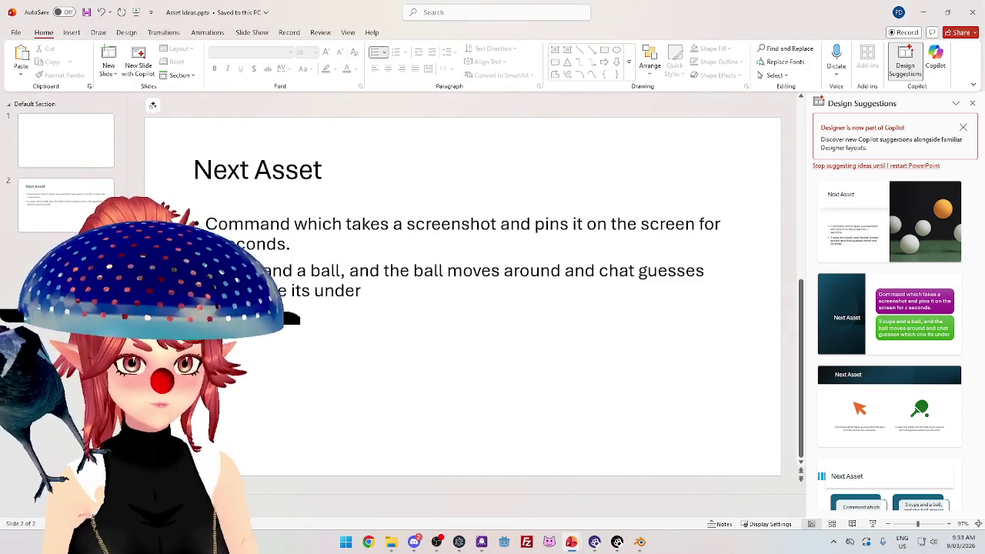
Add a new slide after Next Asset and title it 'Bigger builds'.
key(ctrl+m)
text(Bi)
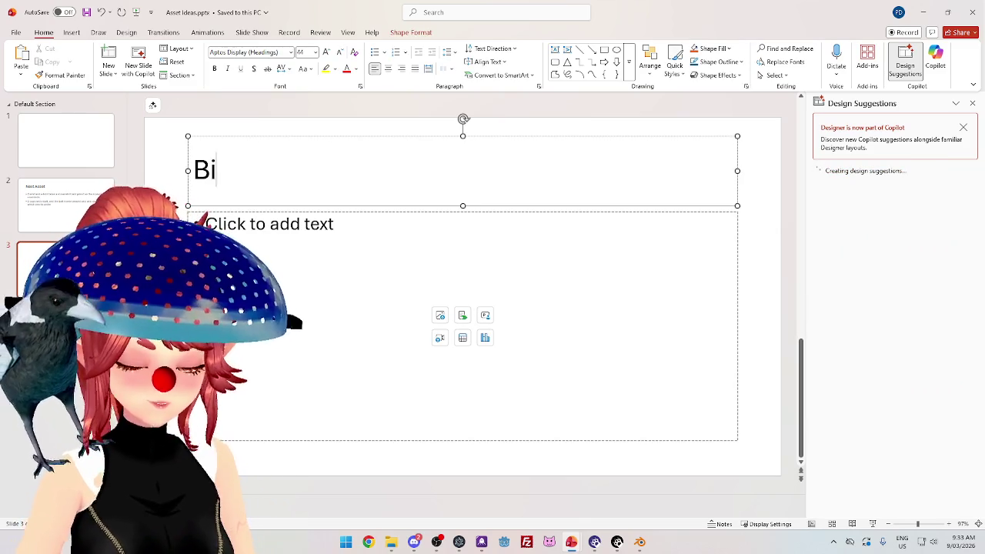
text(gges)
key(BackSpace)
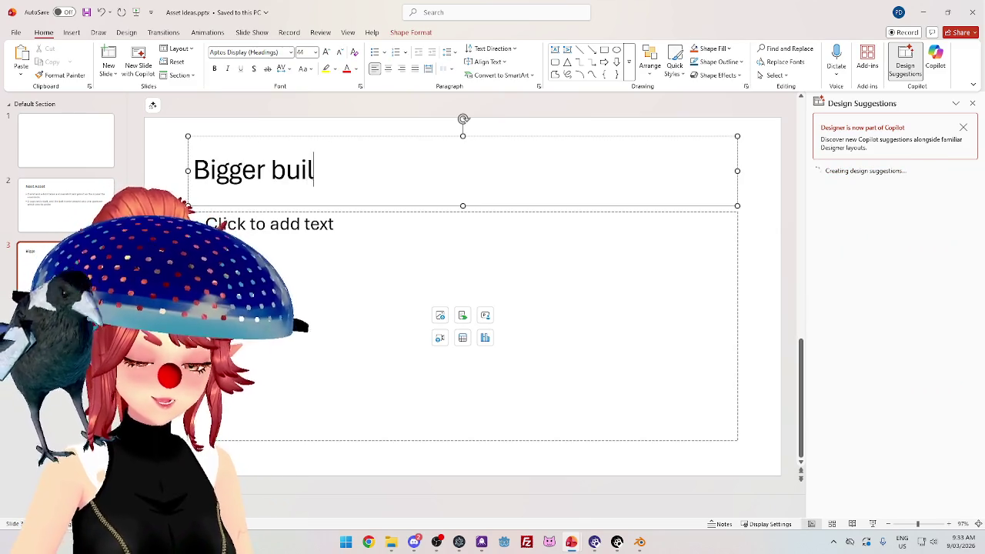
key(ctrl+Return)
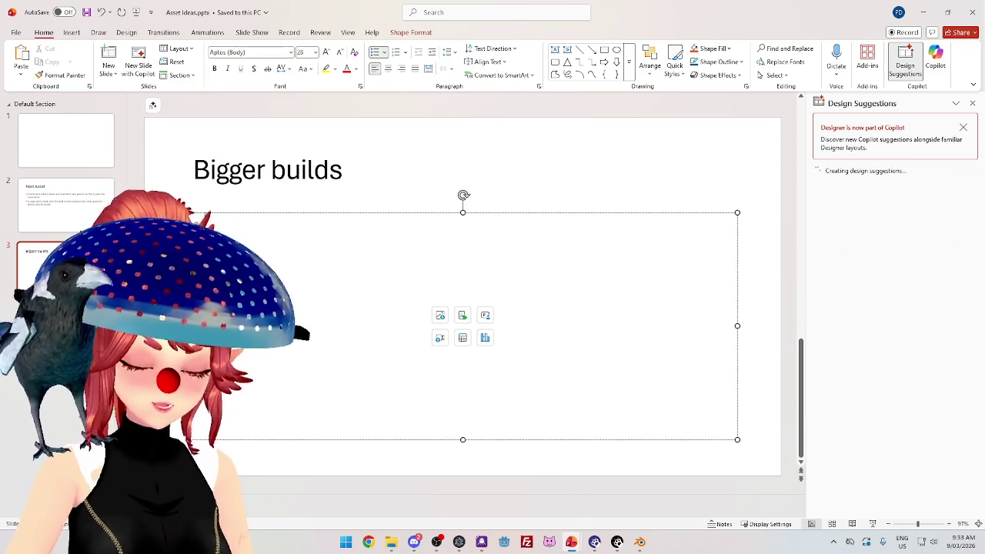
Write 'Build Heat ext' as body text and retitle the slide 'Build a heat extension plug in'.
text(Heat E)
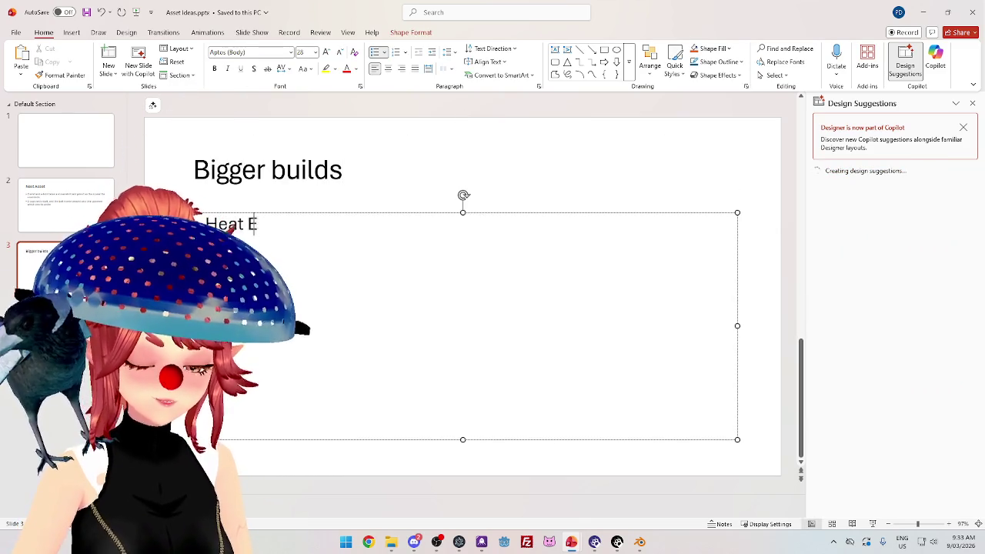
key(ctrl+BackSpace)
text(Buil)
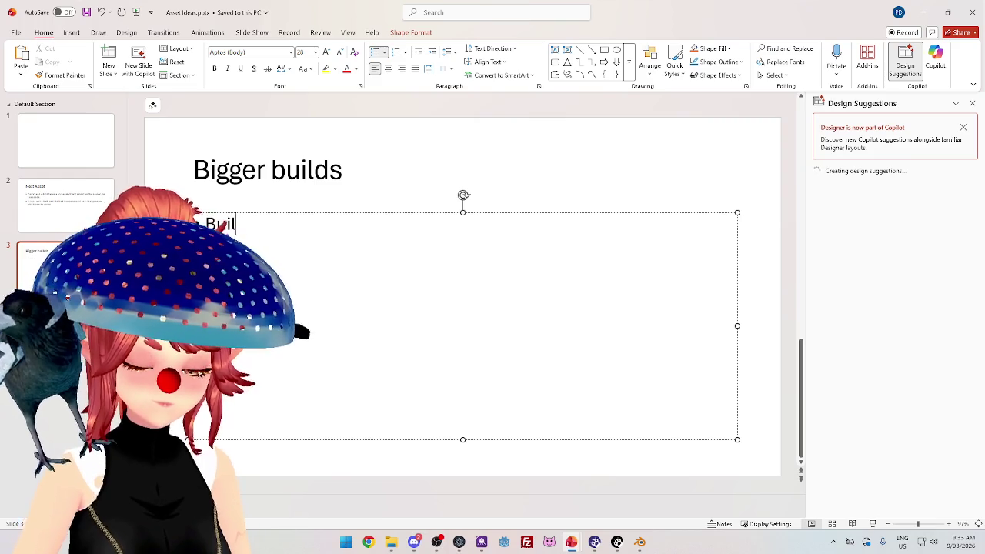
text(d Heat ext)
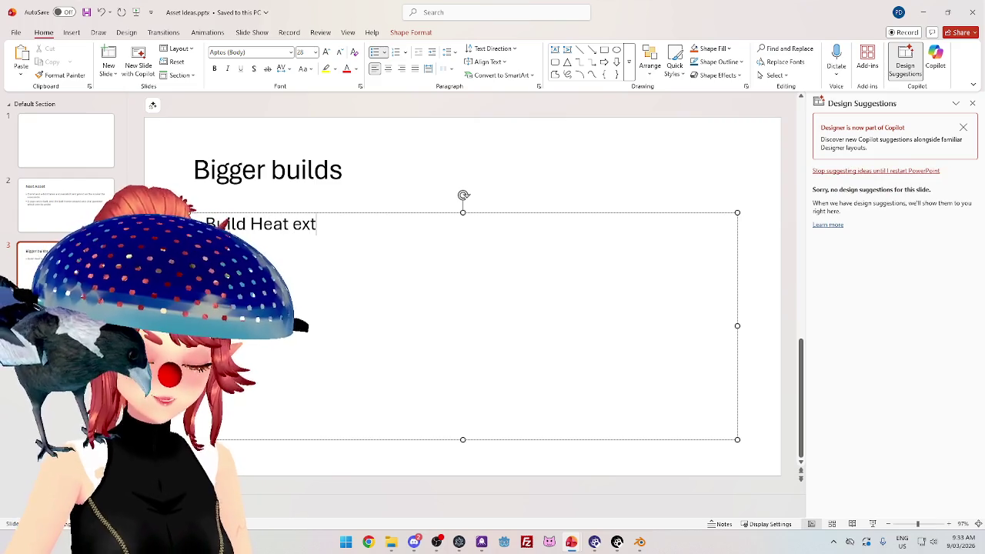
drag(343, 171, 192, 171)
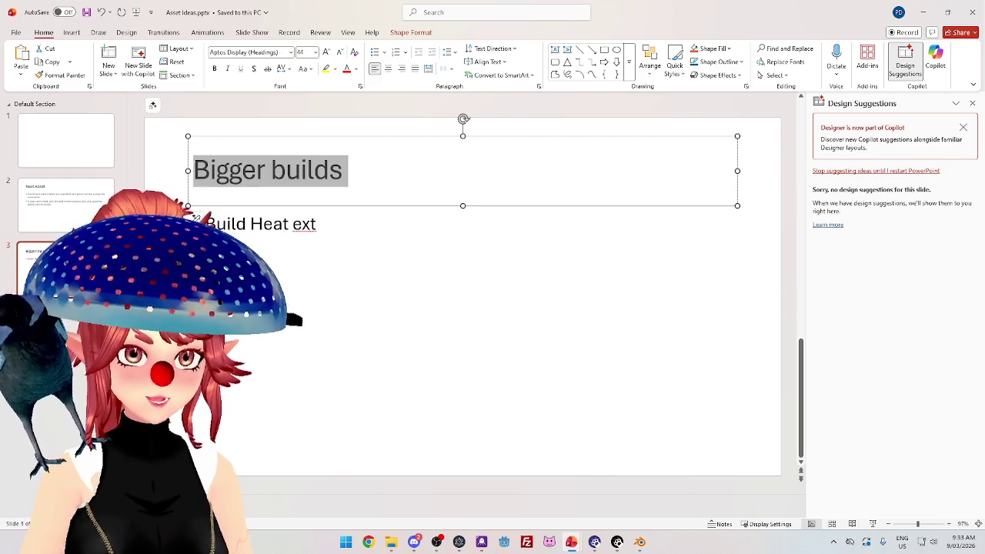
text(H)
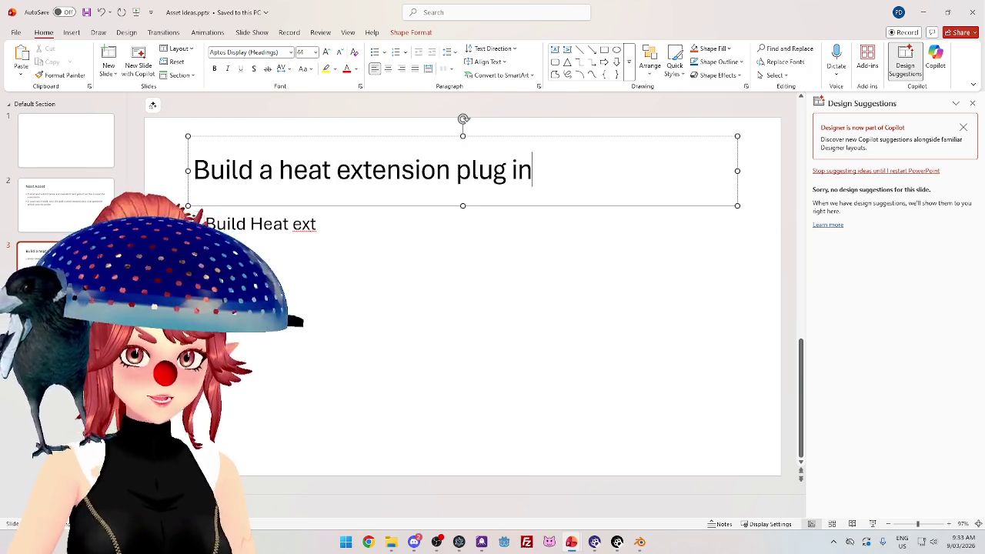
Replace the body text with 'Cat chasing a laser pointer around screen'.
key(ctrl+Return)
key(ctrl+shift+Left)
key(ctrl+shift+Left)
key(ctrl+shift+Left)
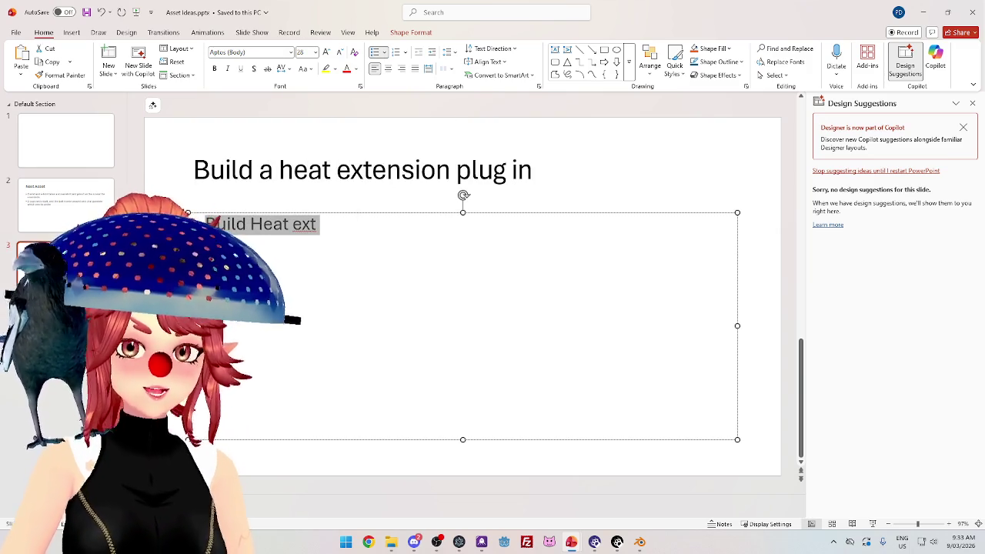
text(Cat chasing a laser pointer a)
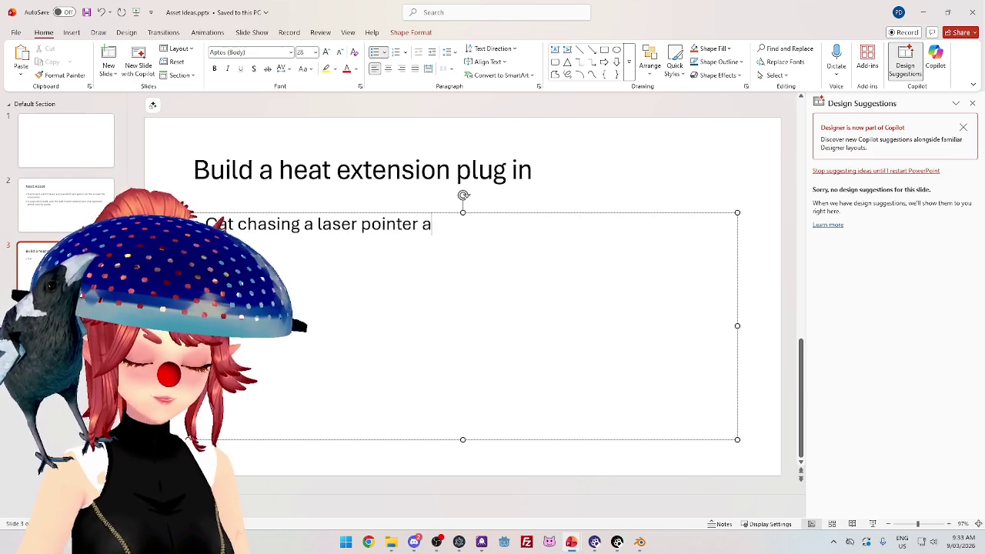
text(screen)
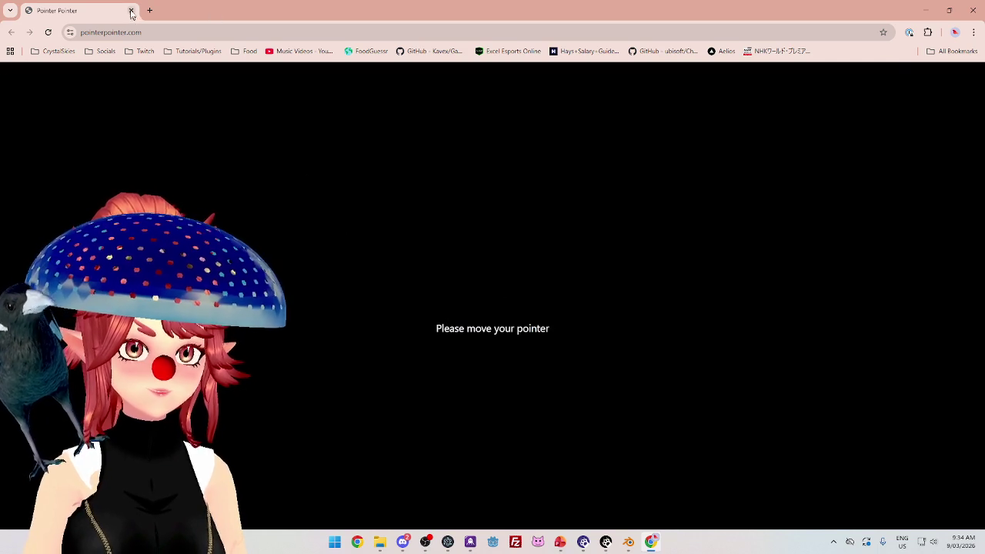
Close the Pointer Pointer tab in Chrome to return to the PowerPoint slide.
click(131, 11)
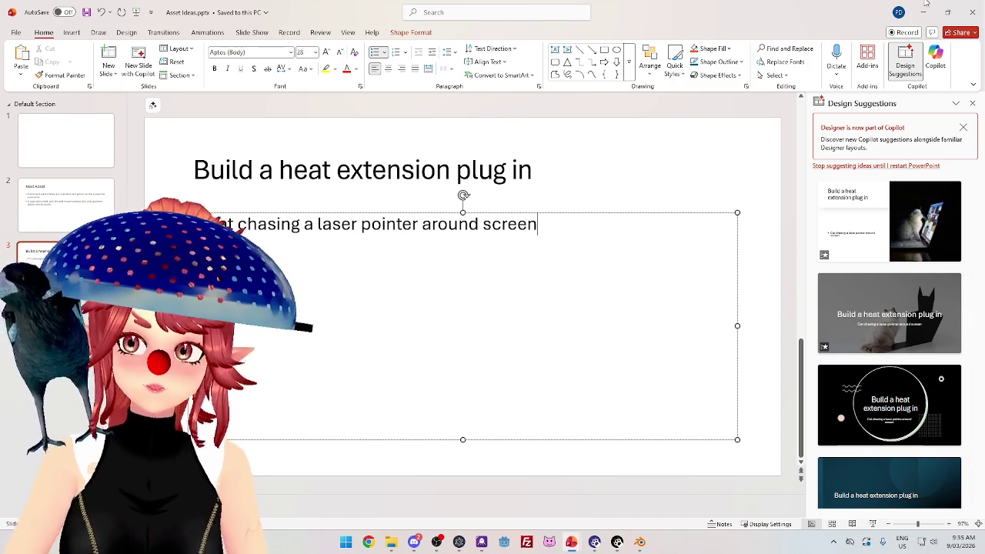
Switch from PowerPoint back to the Blender pink chicken project with Alt+Tab.
key(alt+Tab)
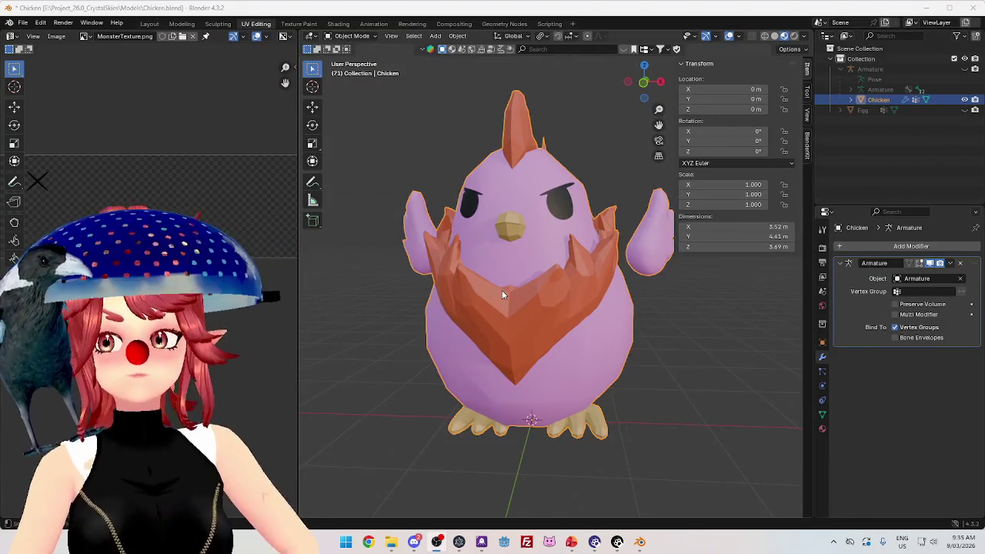
scroll(615, 342, up, 3)
scroll(614, 339, down, 4)
mouse_move(613, 338)
mouse_down()
mouse_move(539, 361)
mouse_move(644, 344)
mouse_move(521, 362)
mouse_move(608, 391)
mouse_up()
scroll(528, 308, up, 4)
scroll(528, 307, down, 4)
drag(528, 308, 580, 391)
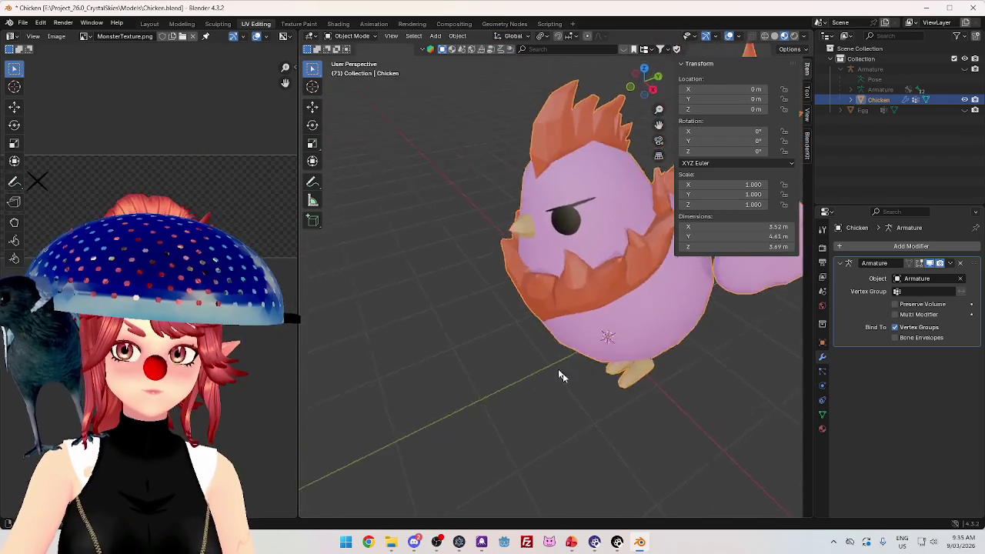
scroll(580, 391, up, 4)
scroll(568, 258, down, 4)
drag(568, 257, 645, 396)
scroll(504, 328, up, 3)
scroll(503, 328, down, 3)
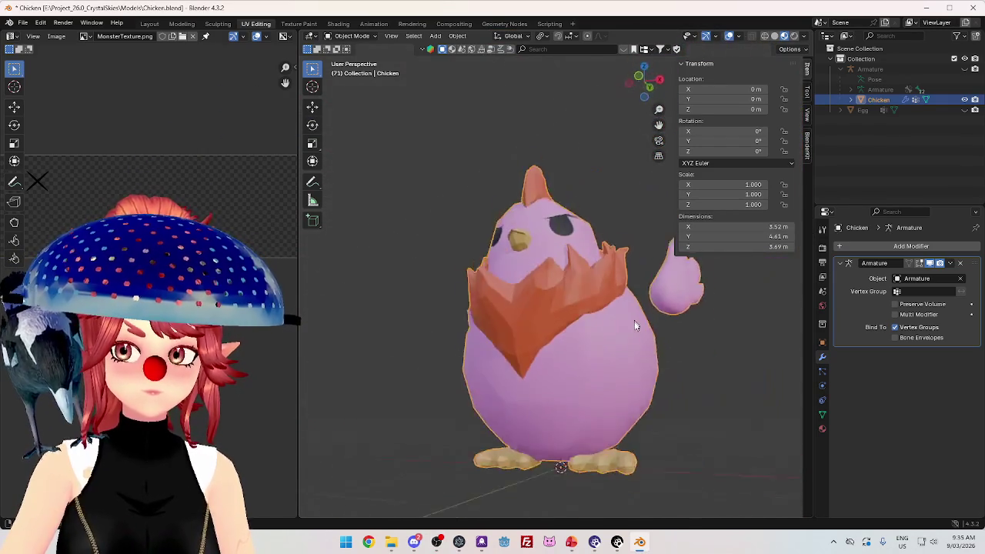
drag(503, 328, 556, 402)
scroll(484, 310, up, 4)
scroll(484, 310, down, 4)
mouse_move(578, 340)
mouse_down()
mouse_move(591, 352)
mouse_move(700, 349)
mouse_move(611, 361)
mouse_move(697, 350)
mouse_up()
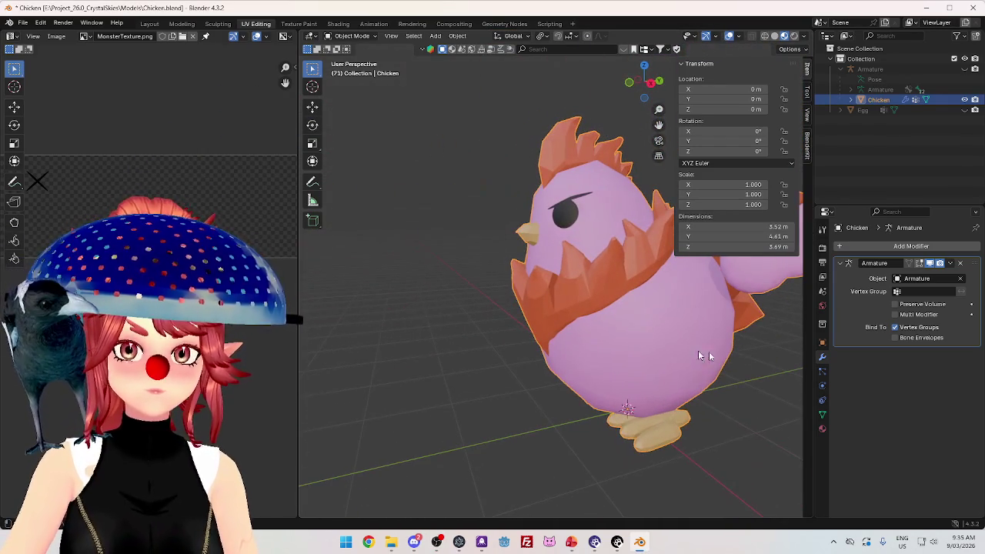
Add a Basis shape key plus a second key named 'A' to the chicken mesh, then enter Edit Mode.
click(821, 415)
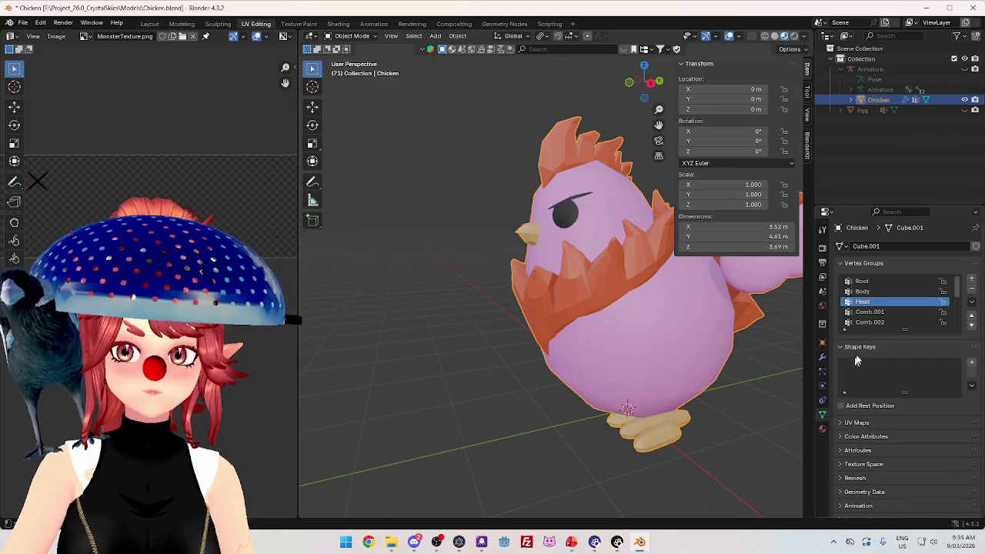
click(971, 362)
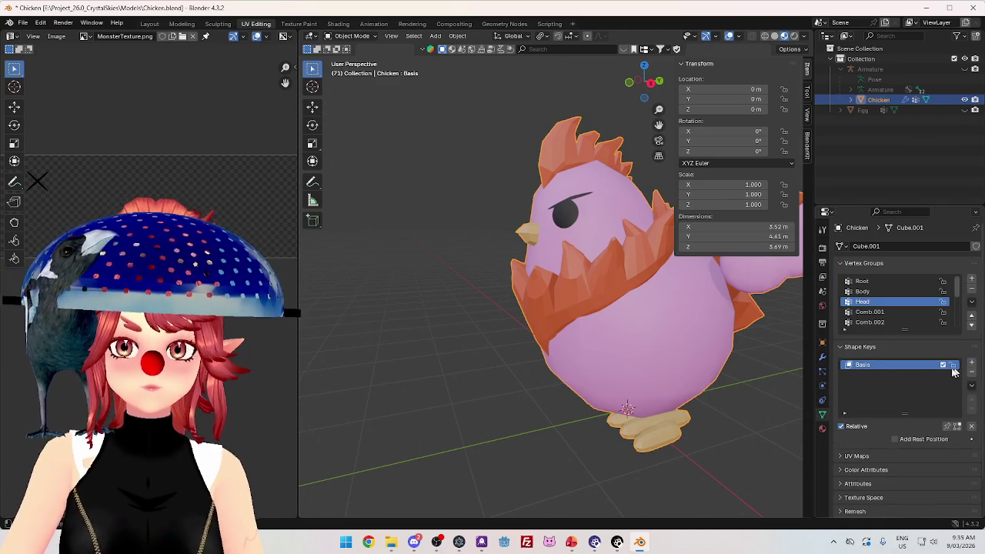
click(971, 363)
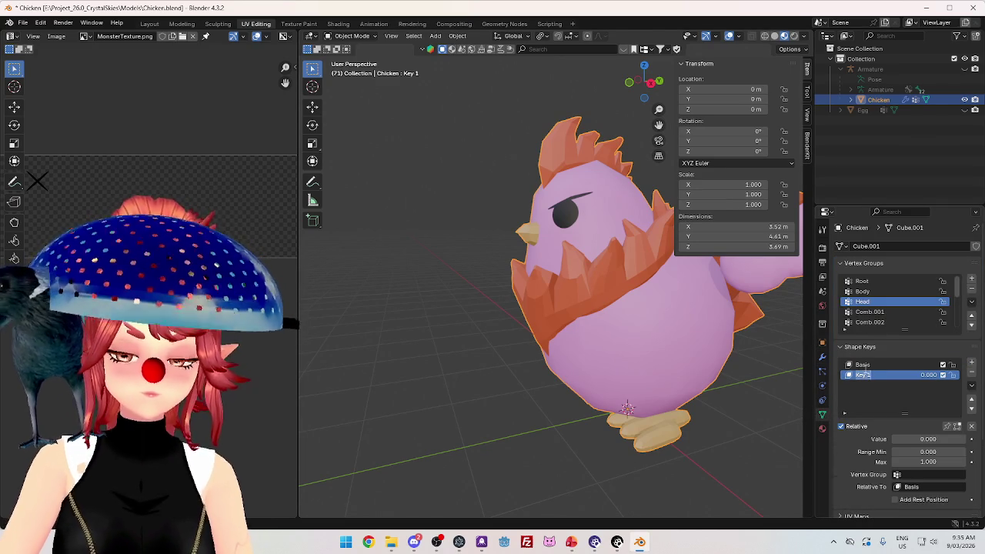
text(A)
key(Return)
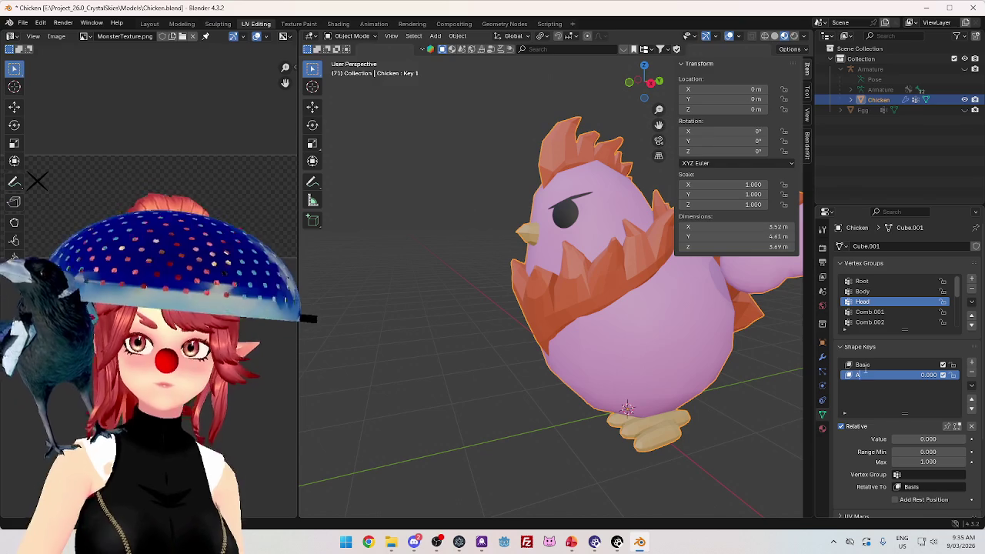
scroll(647, 259, up, 3)
scroll(566, 327, up, 3)
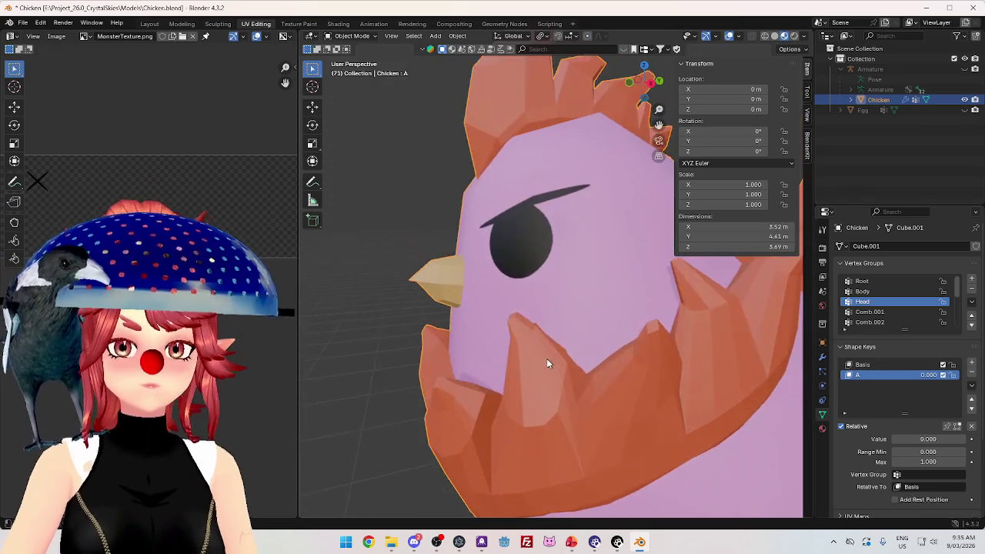
scroll(523, 358, up, 2)
key(Tab)
Select the whole beak and snap the 3D cursor to it.
scroll(519, 344, up, 2)
drag(520, 344, 484, 282)
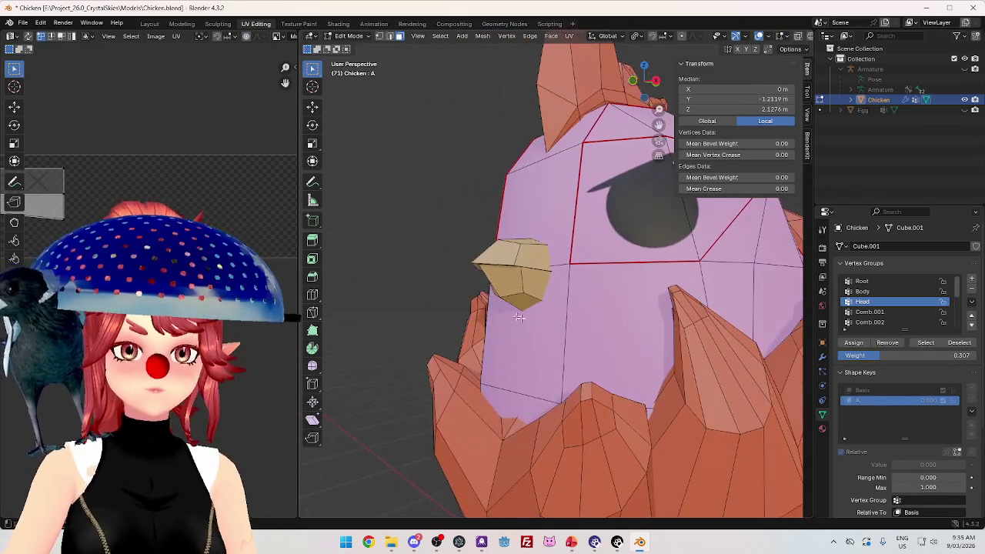
key(g)
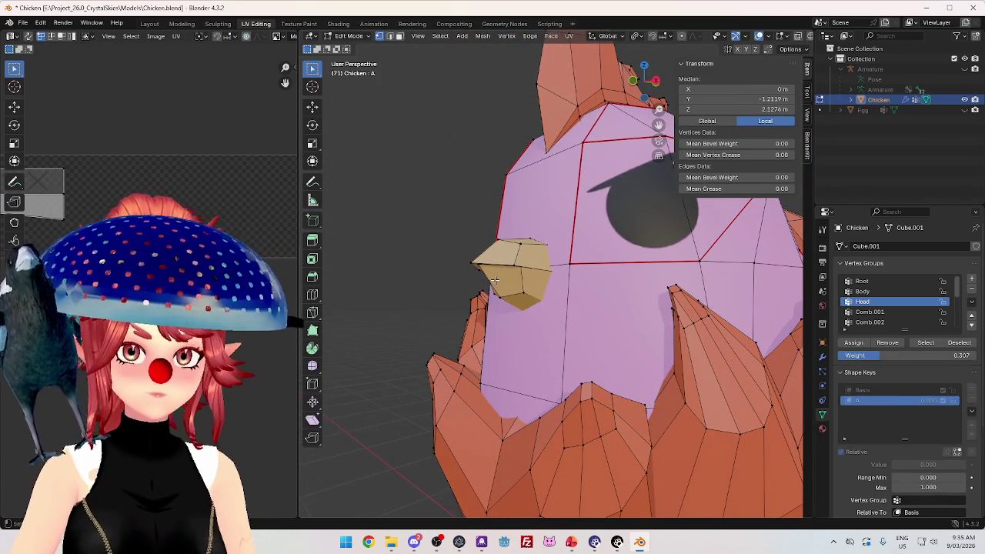
click(504, 294)
drag(504, 294, 520, 285)
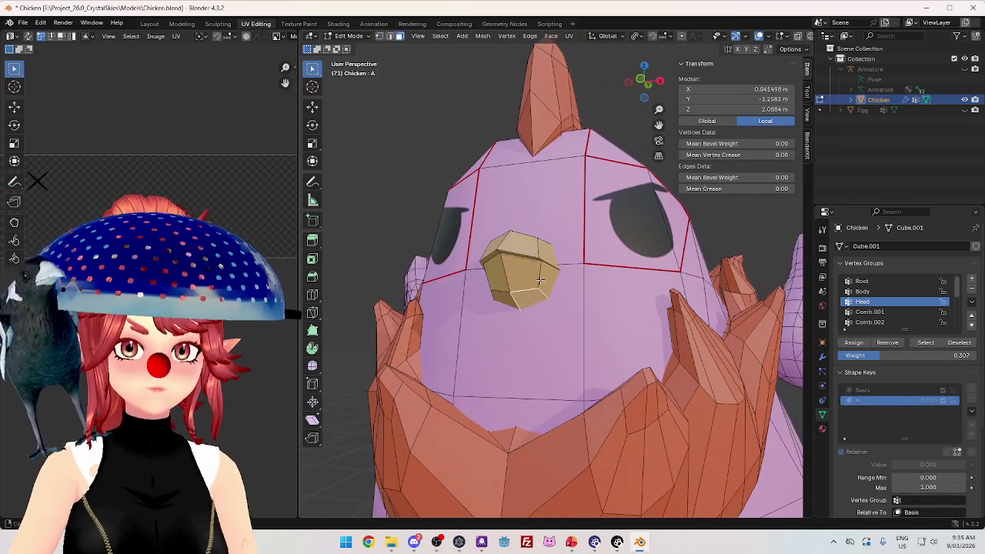
click(520, 286)
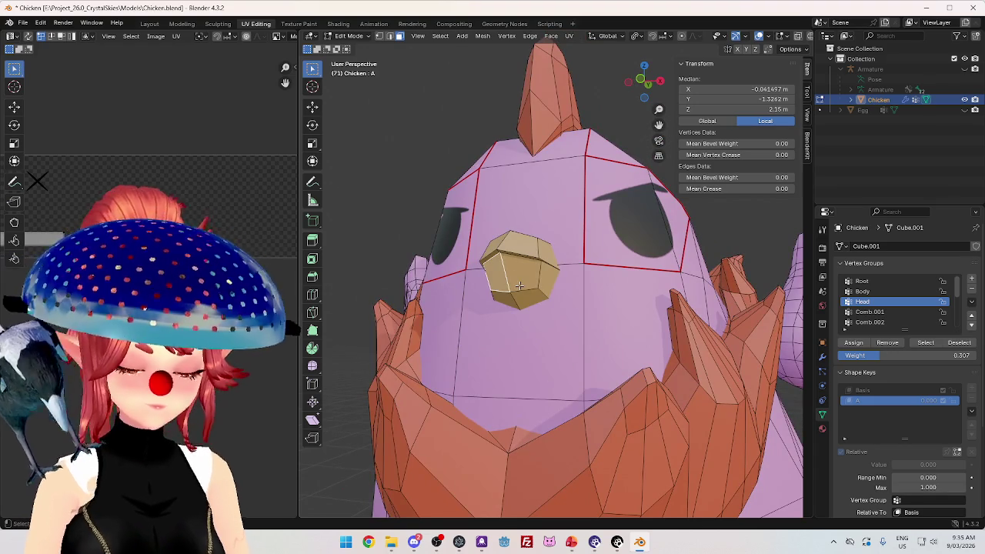
key(l)
mouse_move(520, 286)
mouse_down()
mouse_move(467, 336)
mouse_move(585, 343)
mouse_up()
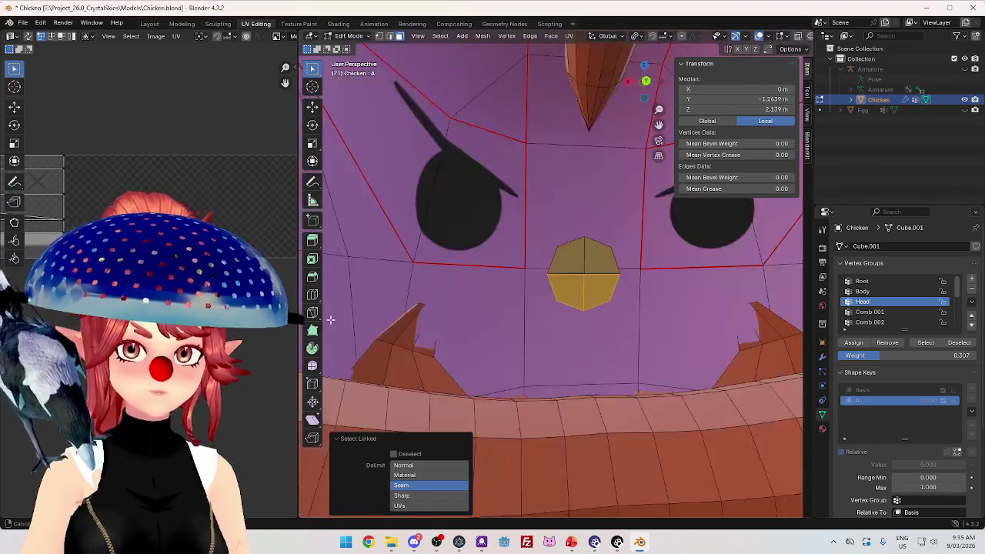
scroll(585, 343, up, 2)
scroll(592, 323, up, 3)
click(602, 309)
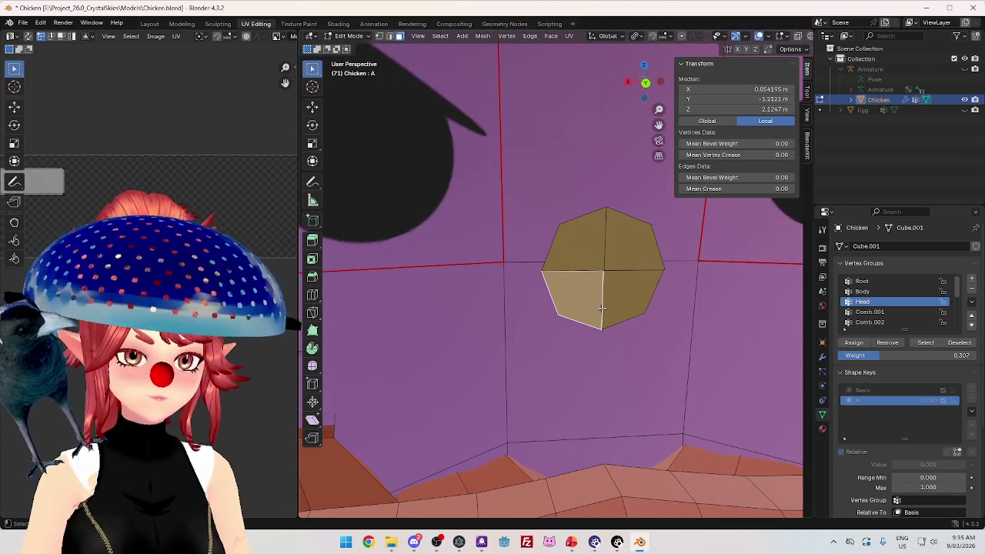
key(l)
drag(602, 310, 508, 319)
key(shift+s)
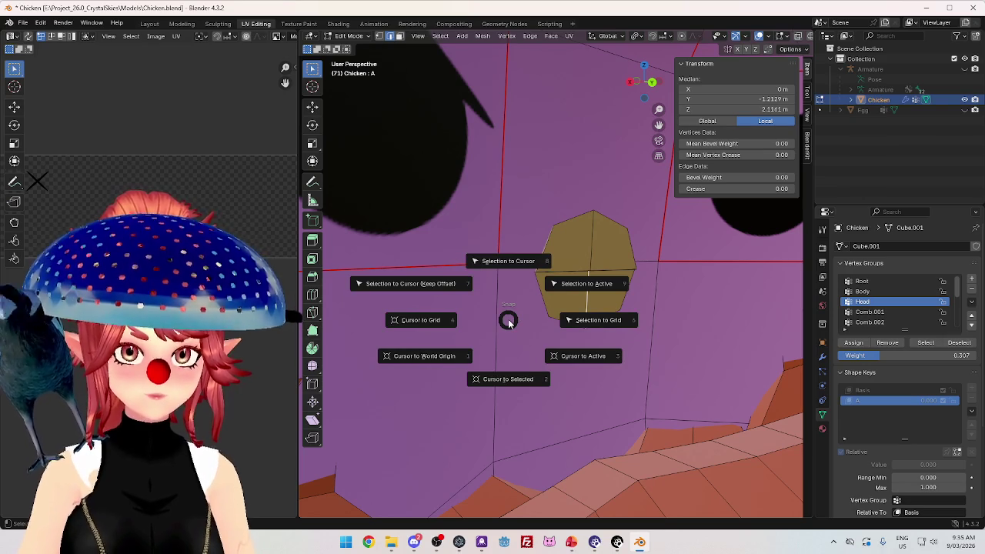
click(508, 379)
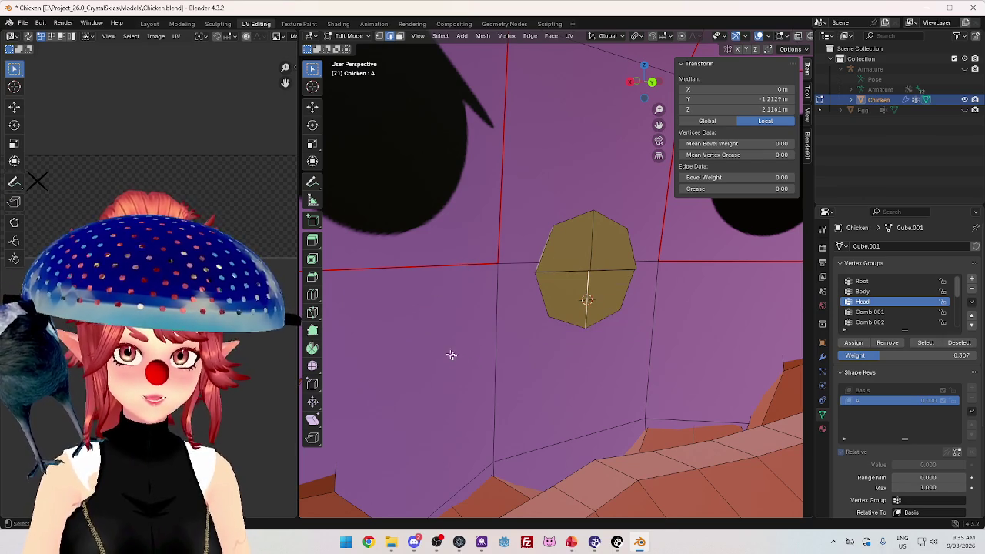
Select the lower beak piece and switch to Right Orthographic view.
drag(457, 356, 510, 349)
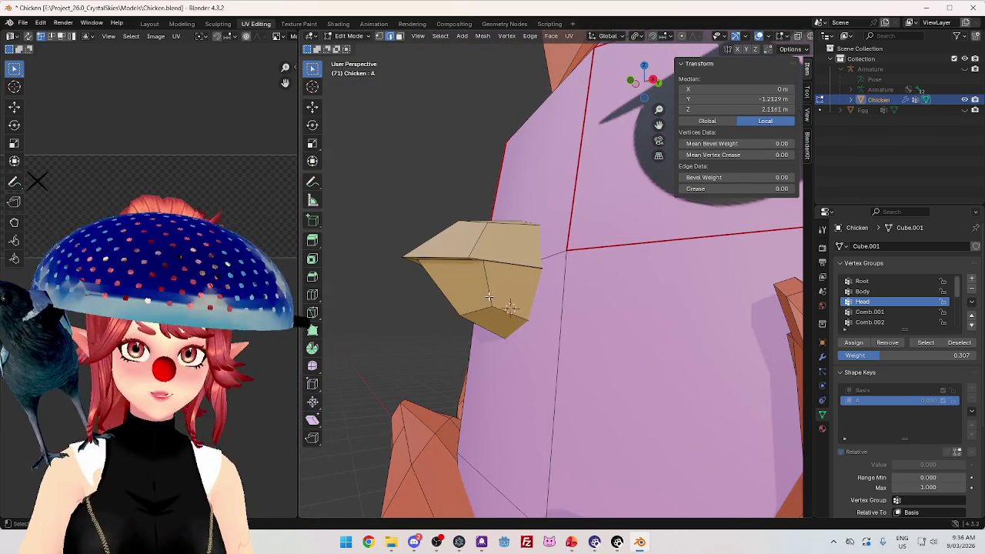
key(l)
key(KP_3)
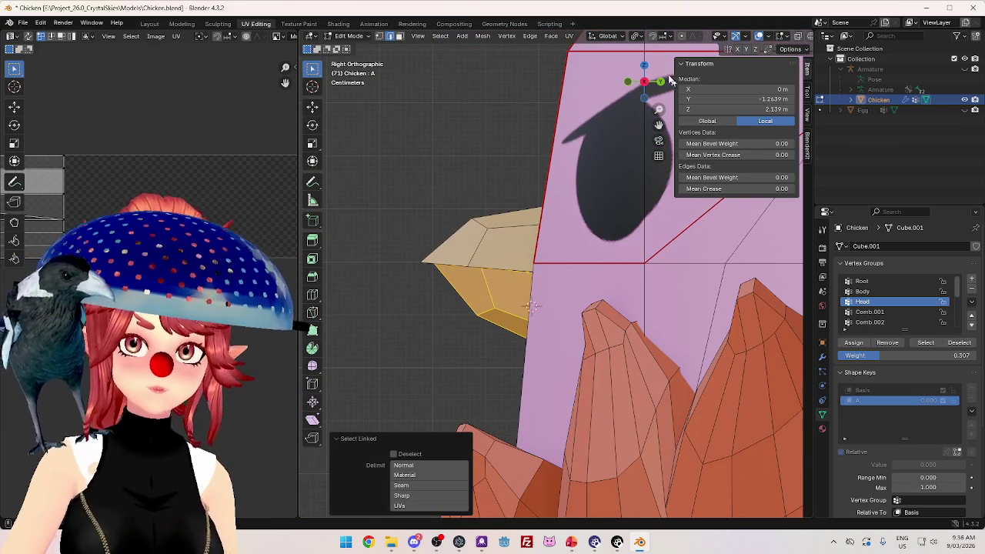
Set the pivot point to 3D Cursor and try a first rotation of the lower beak.
click(636, 36)
click(640, 80)
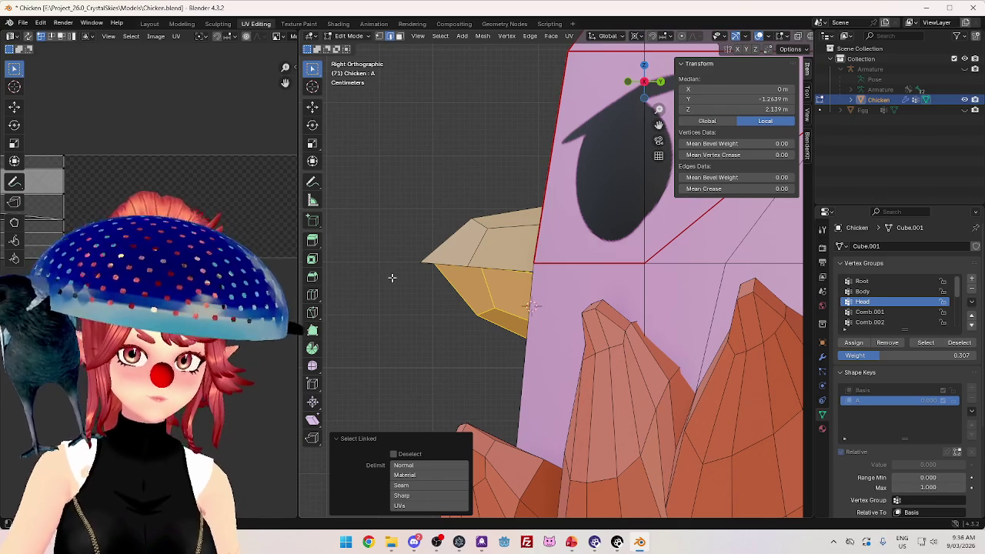
key(r)
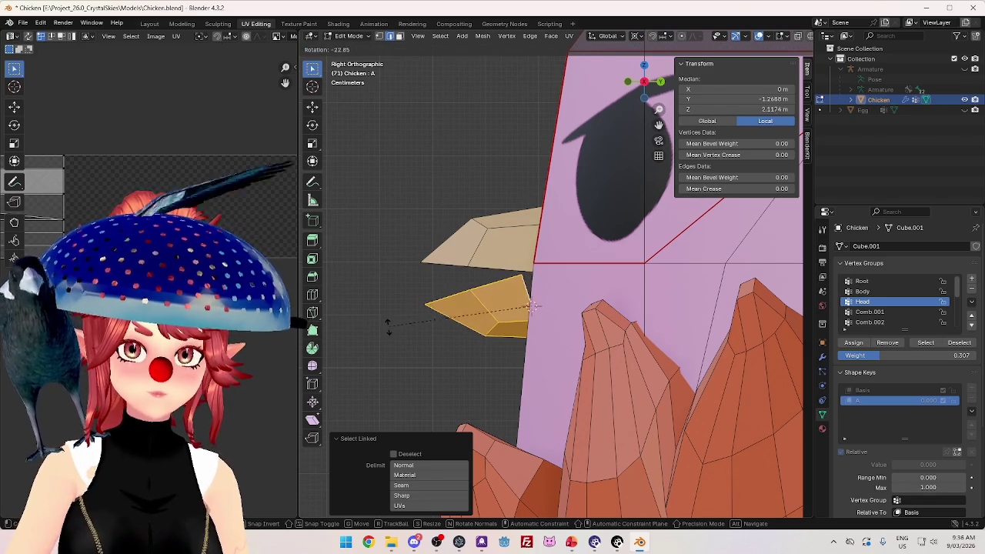
click(393, 296)
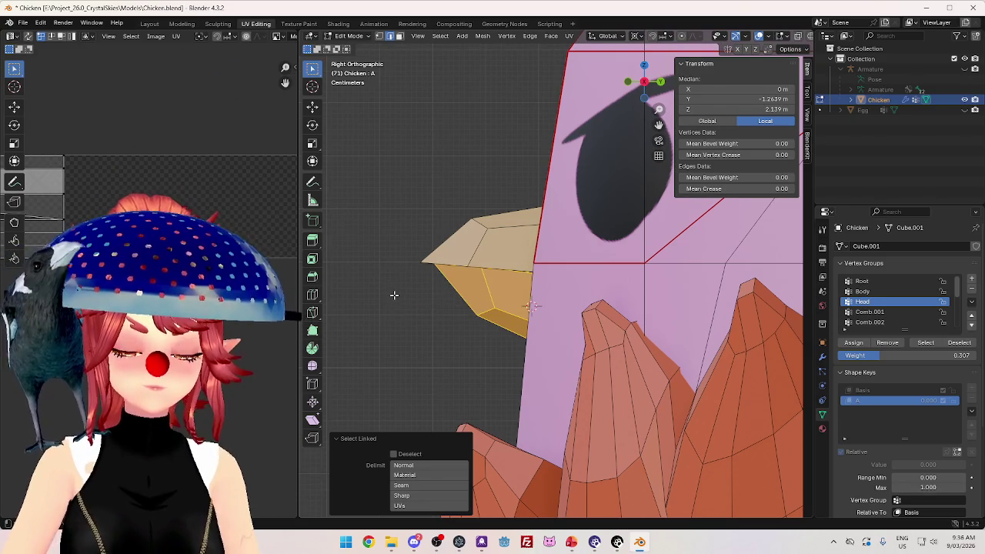
key(KP_Decimal)
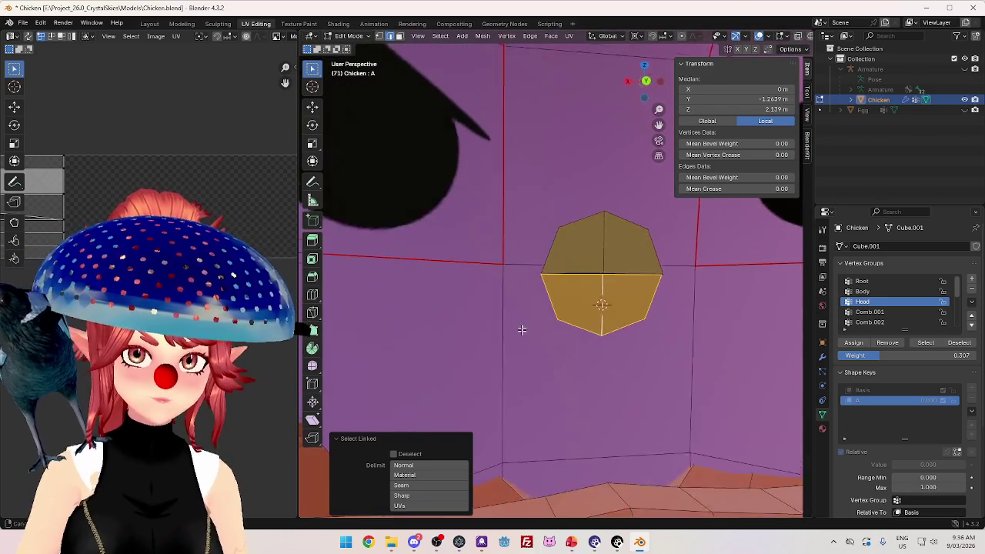
Reselect the lower beak faces and rotate them open by -14.8° in side view.
click(550, 305)
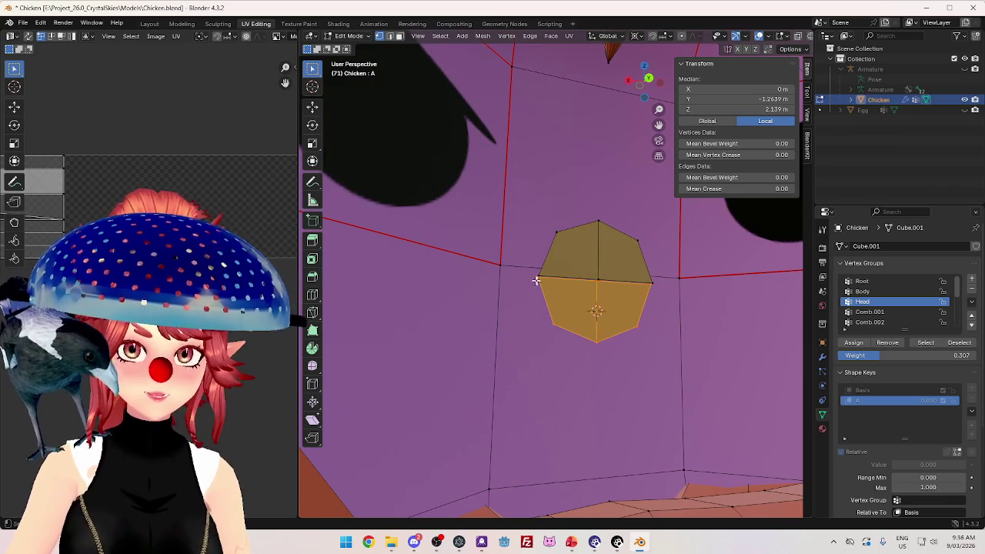
click(608, 295)
click(596, 283)
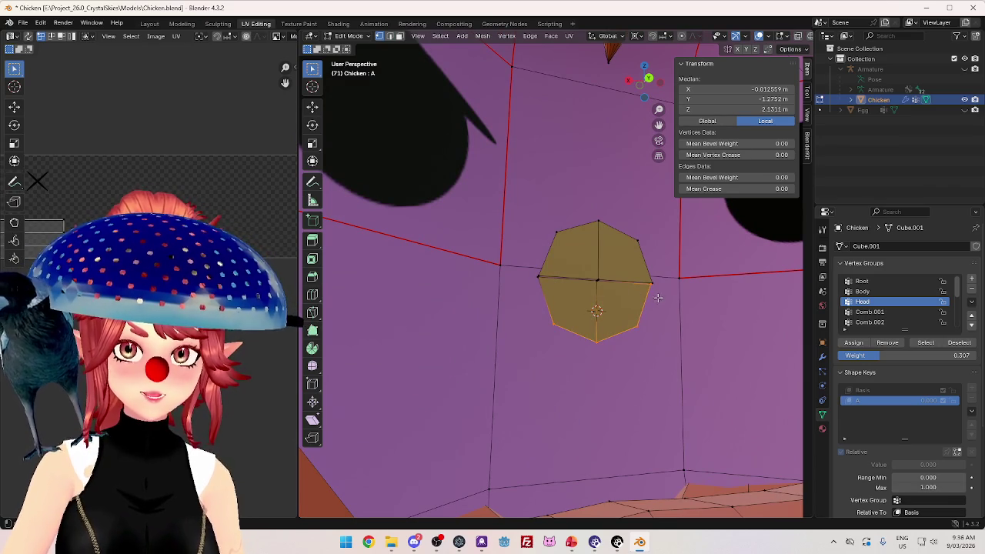
drag(573, 332, 550, 360)
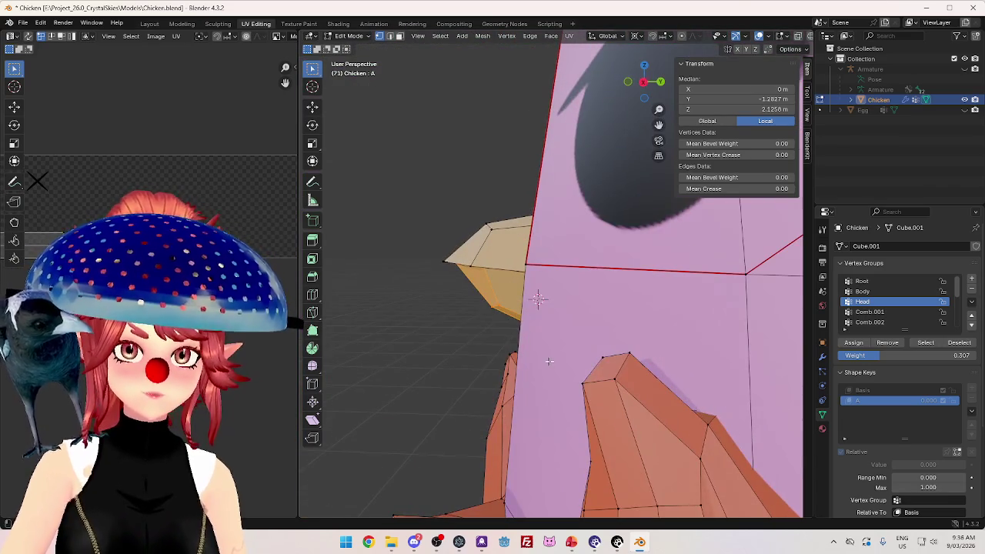
key(KP_3)
key(r)
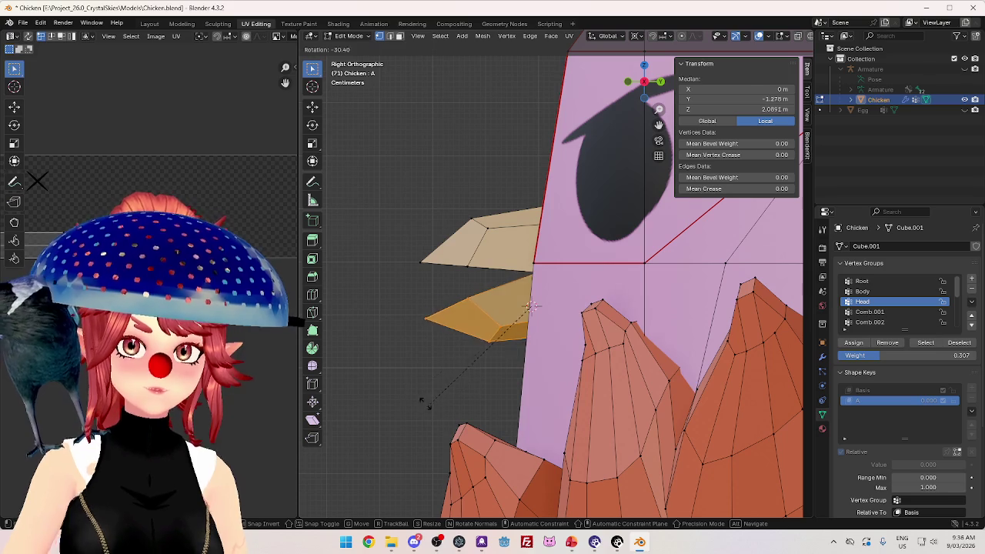
click(428, 359)
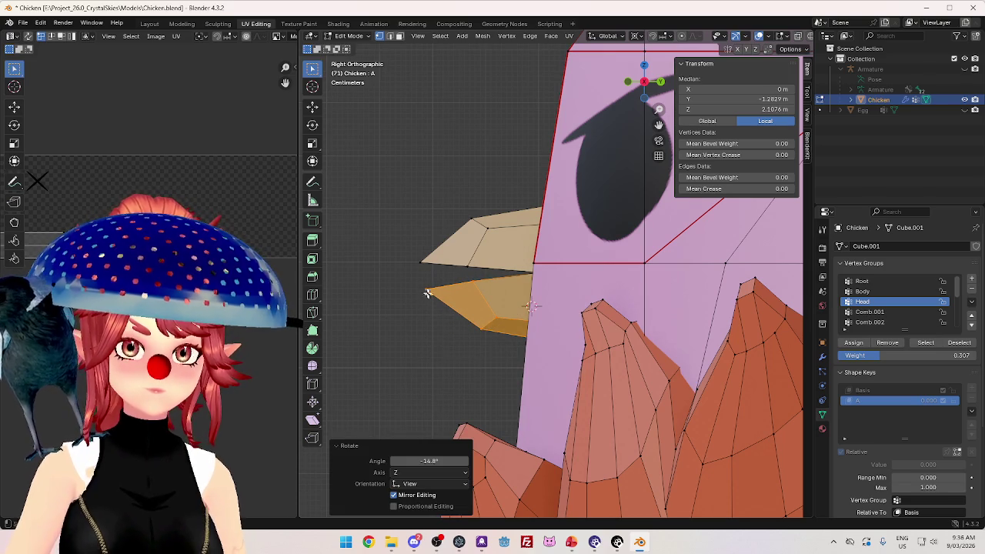
Enable X-ray, select all lower beak vertices, and rotate and move them downward.
click(752, 38)
drag(411, 291, 469, 362)
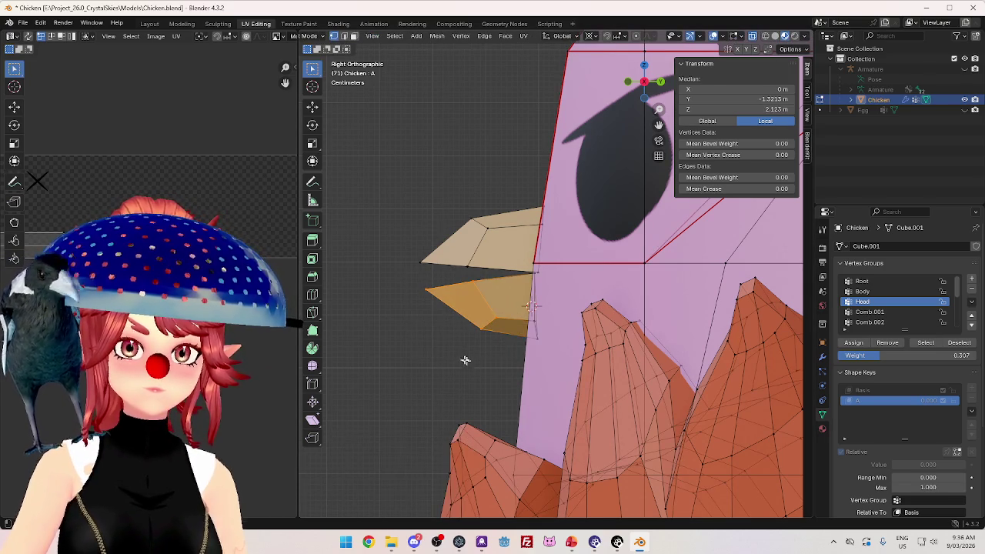
key(g)
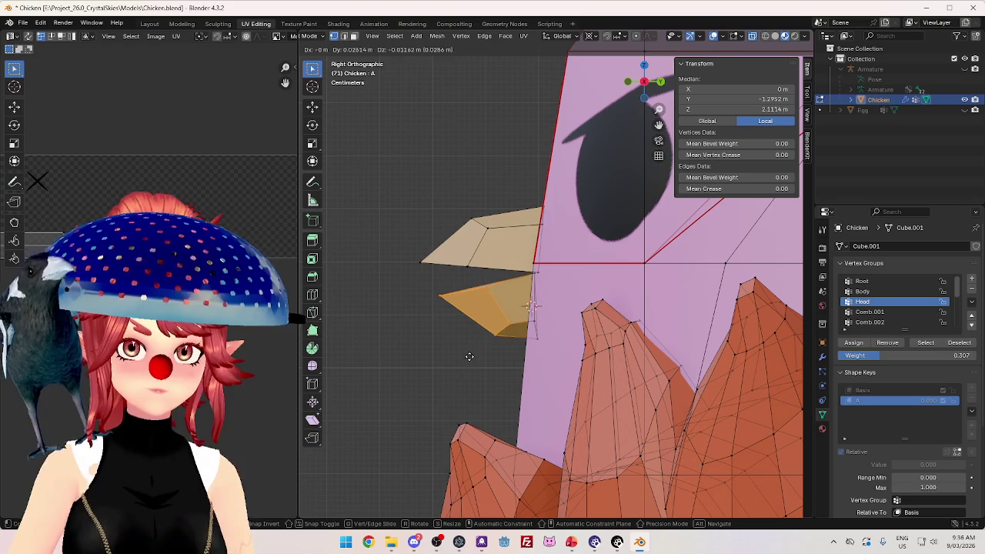
click(470, 356)
key(r)
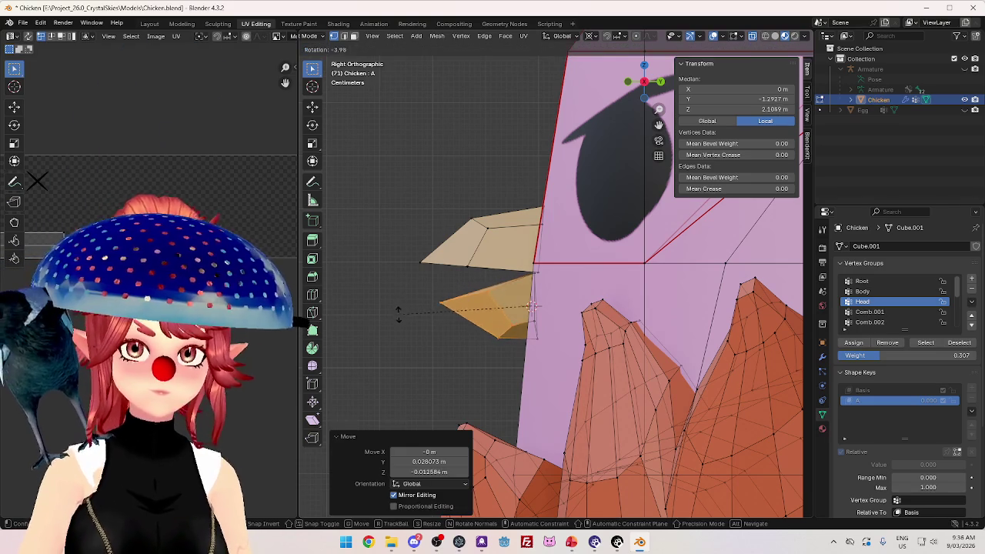
click(406, 328)
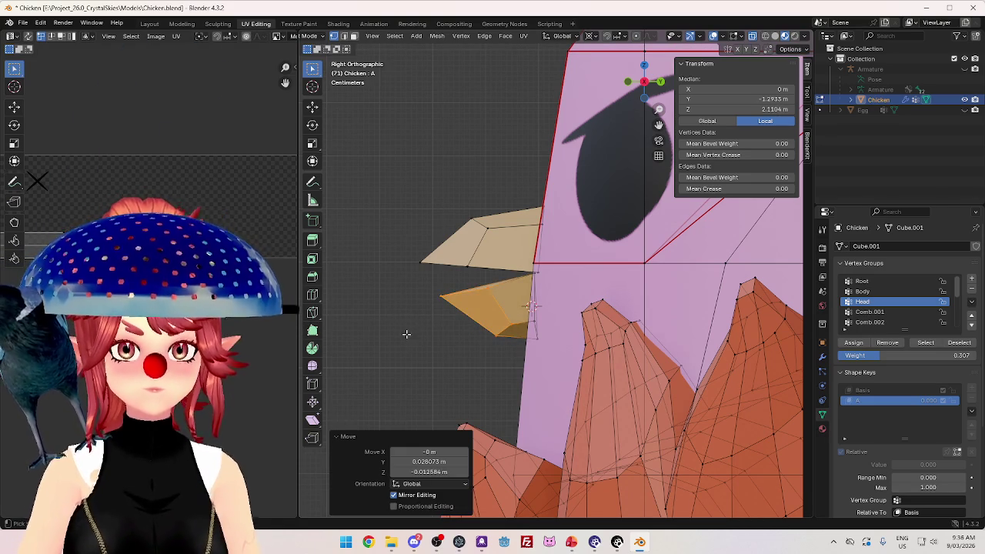
key(ctrl+z)
key(r)
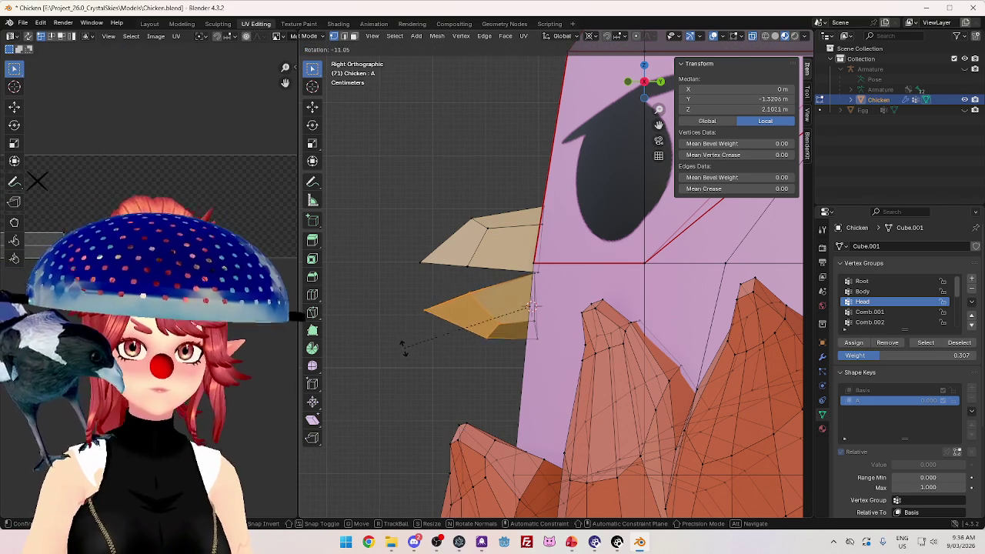
click(405, 348)
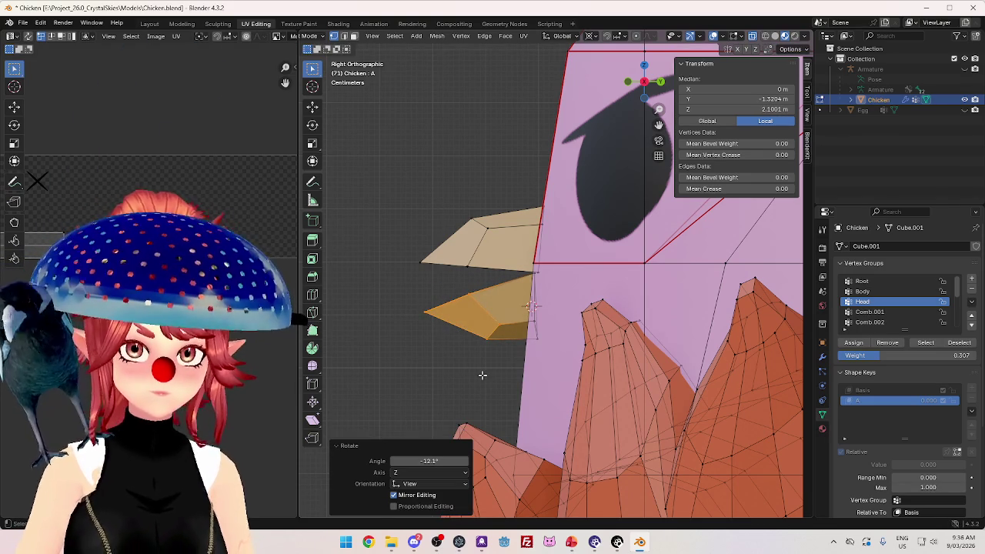
key(g)
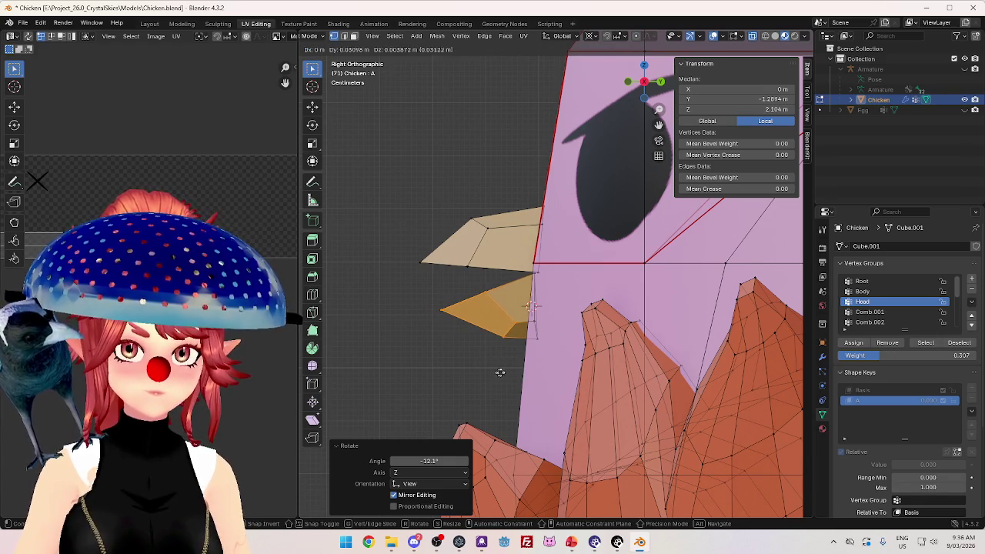
click(502, 372)
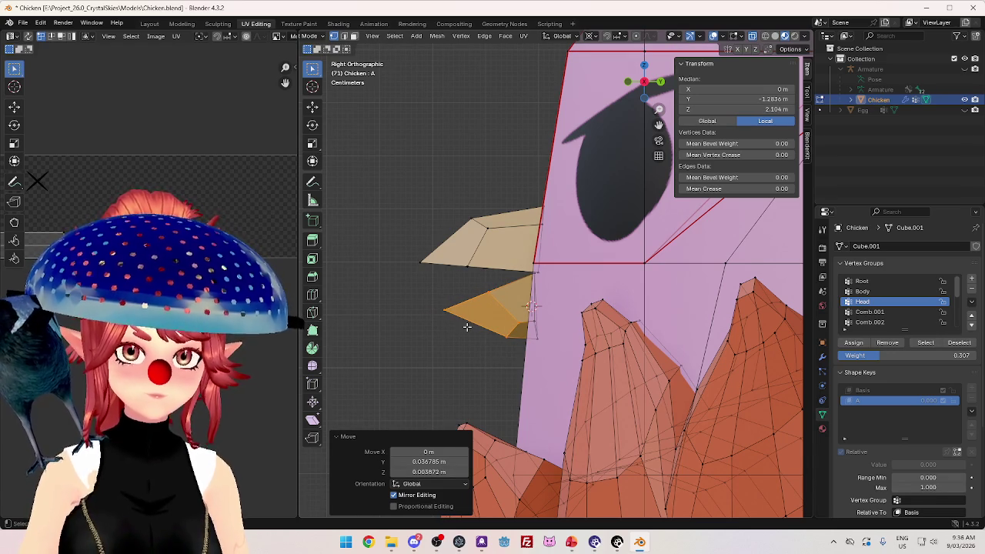
Preview shape key A's beak opening by dragging its Value slider in Object Mode.
key(Tab)
mouse_move(928, 438)
mouse_down()
mouse_move(914, 439)
mouse_move(962, 439)
mouse_up()
scroll(437, 295, down, 3)
scroll(437, 295, up, 3)
key(Tab)
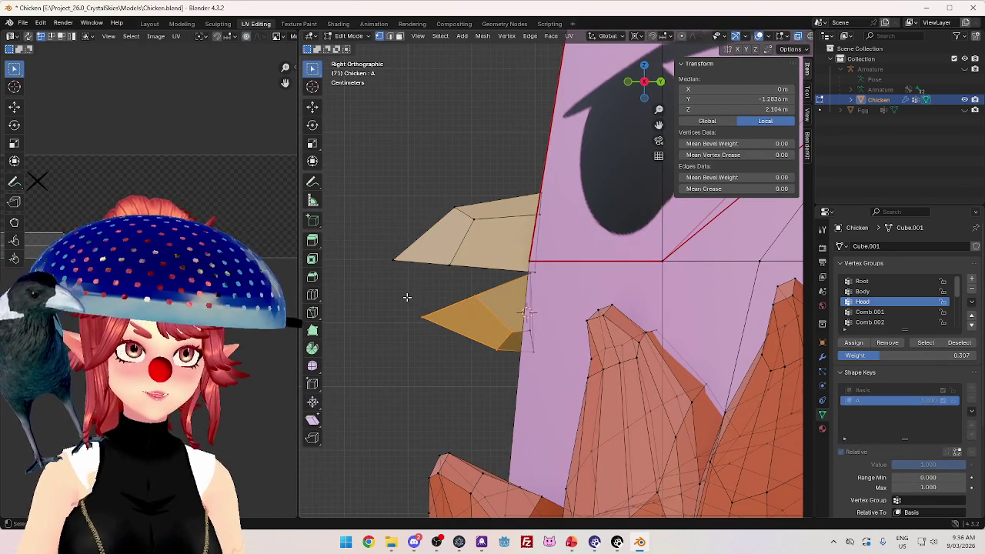
Rotate the lower beak further down and nudge it into place, then select the upper beak.
key(s)
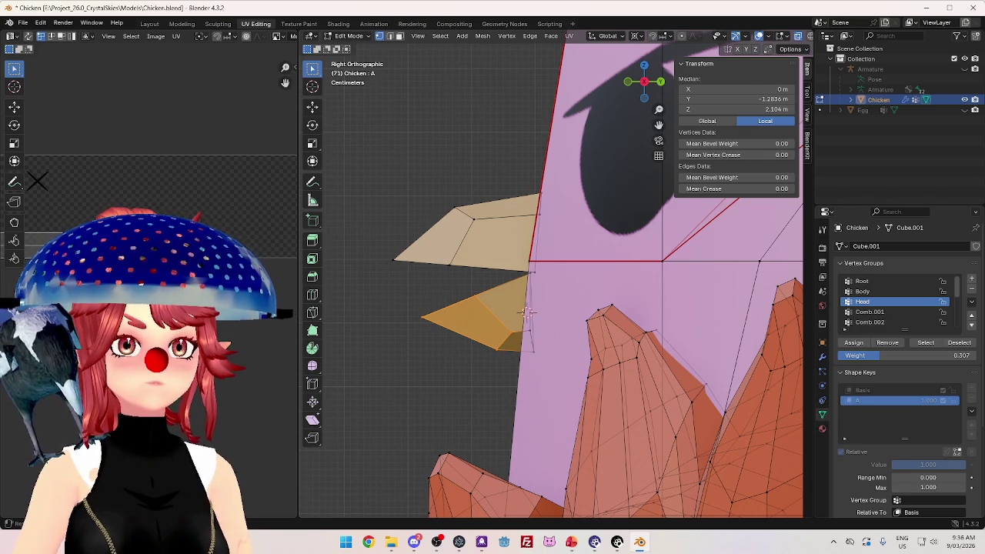
key(Escape)
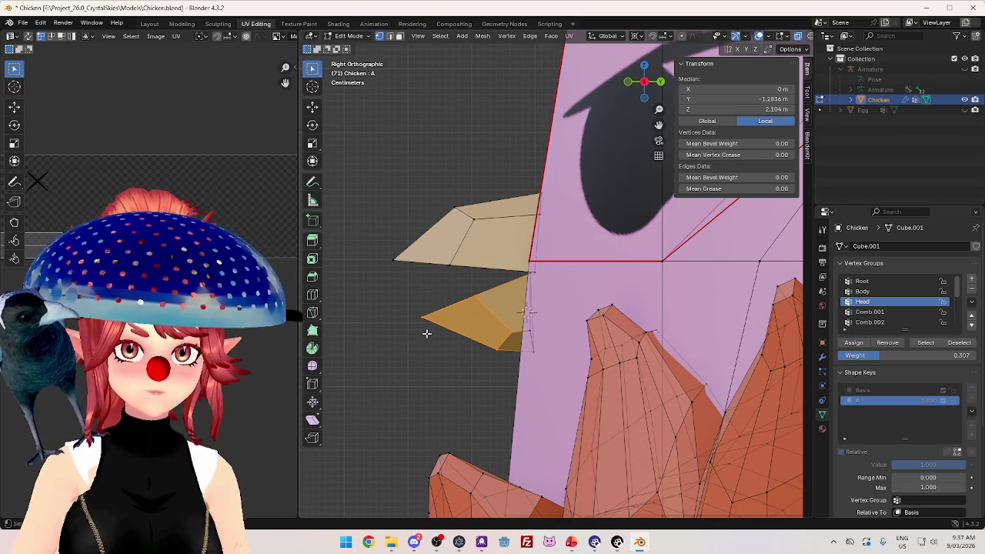
key(g)
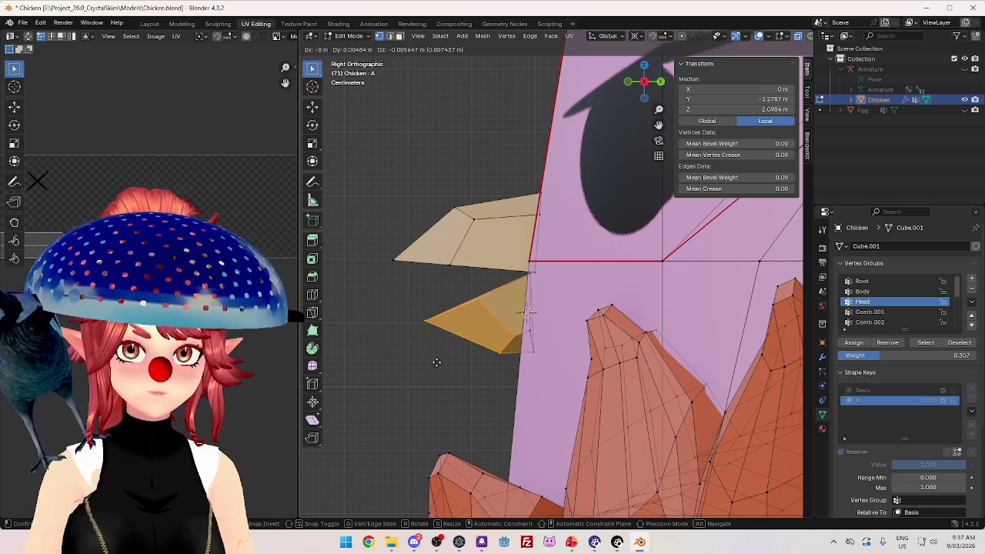
key(r)
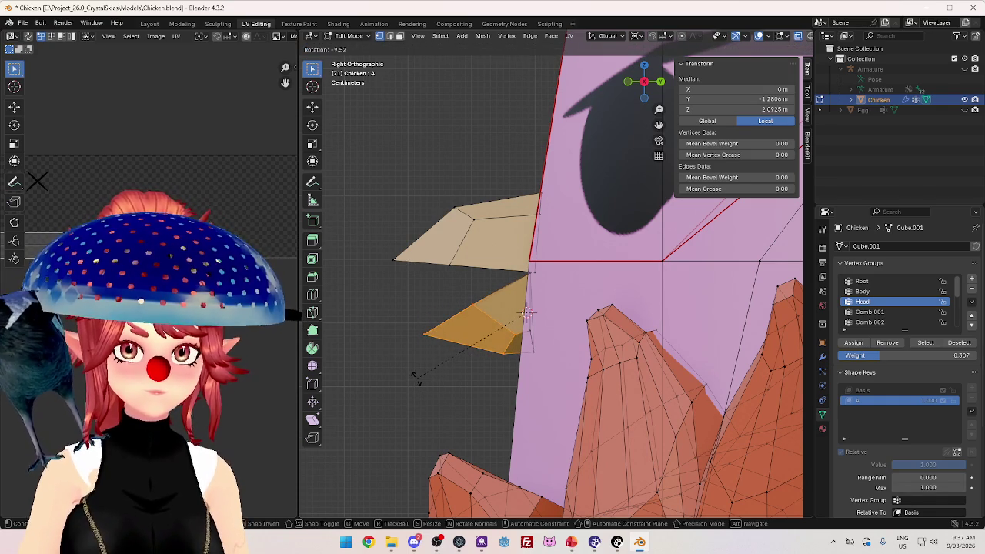
click(416, 378)
key(g)
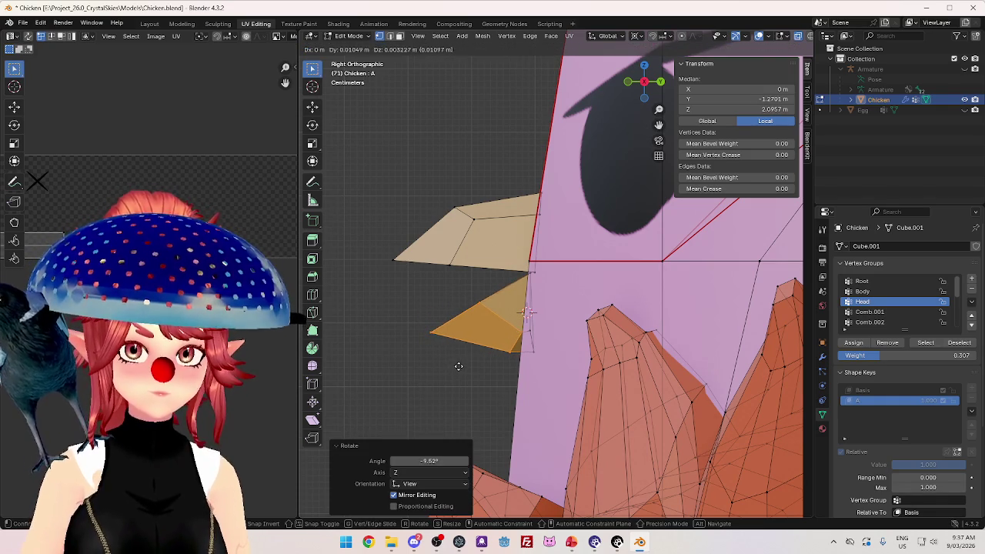
click(459, 364)
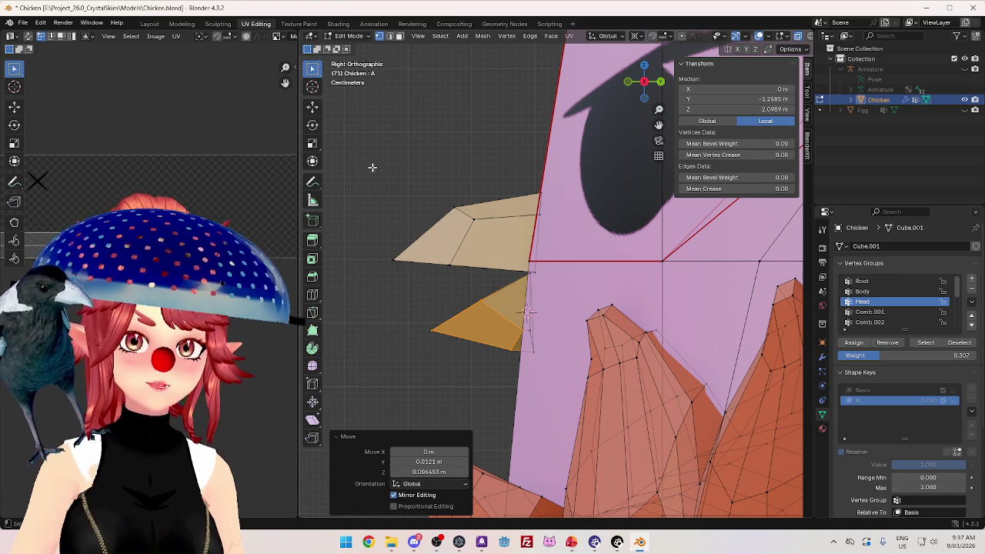
drag(368, 164, 479, 289)
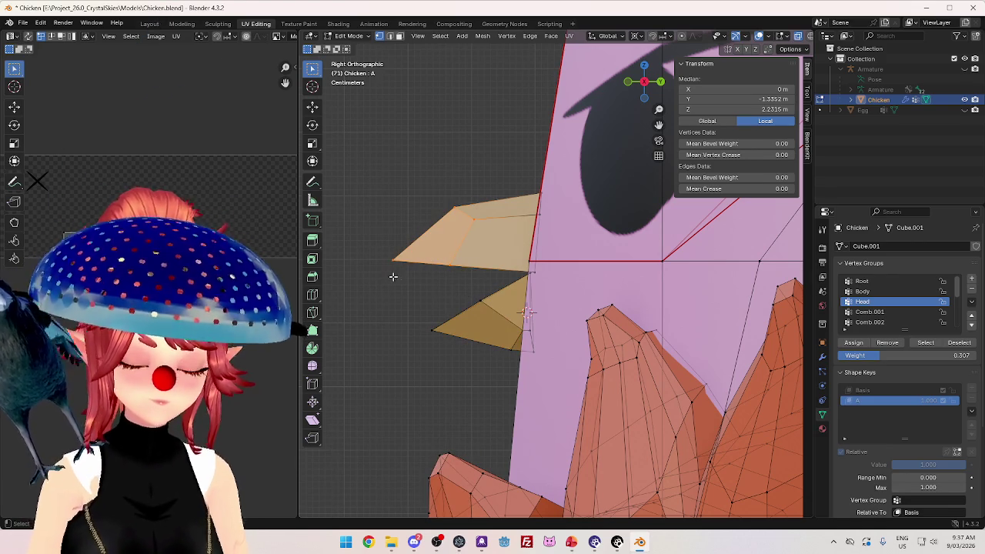
Rotate the upper beak about 21° upward, move it into place, and toggle shape key A to compare.
key(r)
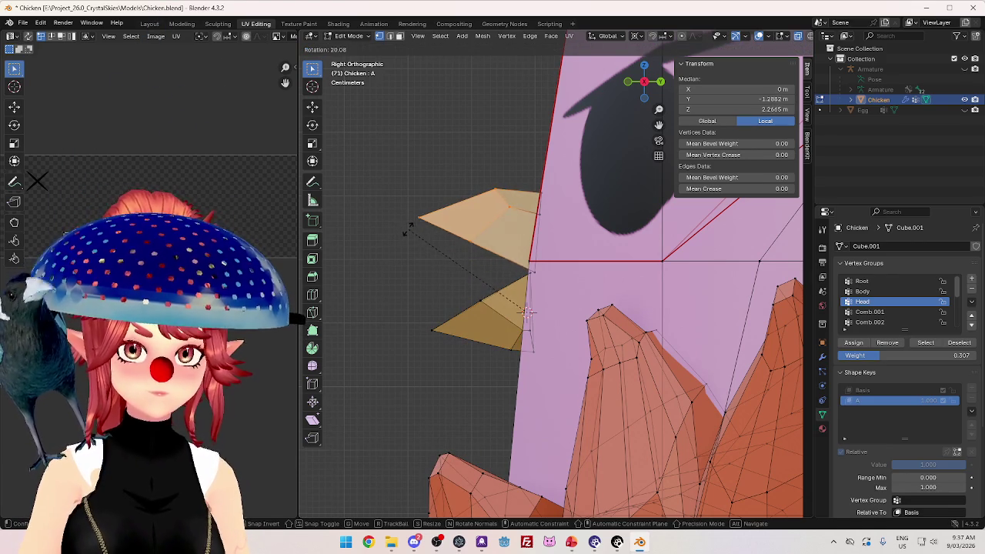
click(410, 223)
key(g)
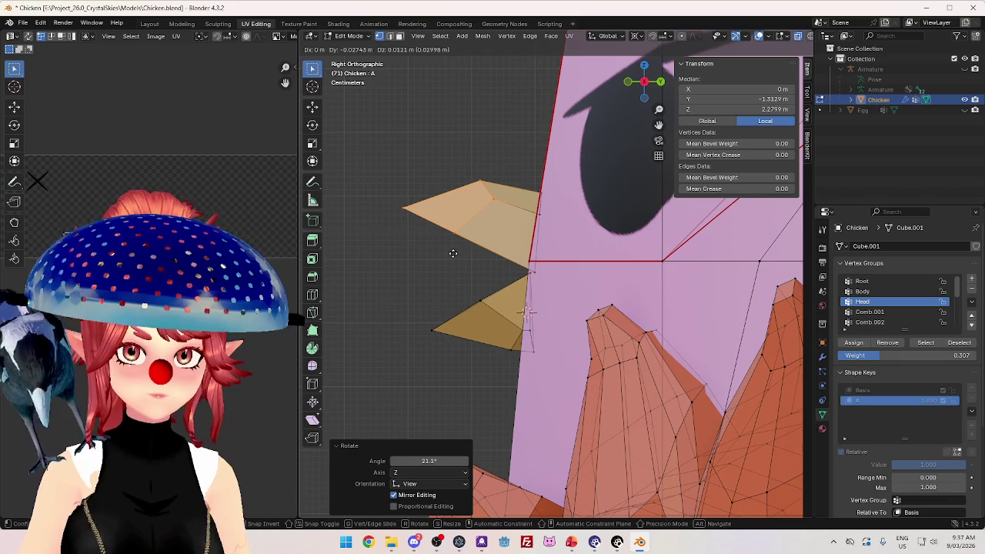
click(452, 253)
key(Tab)
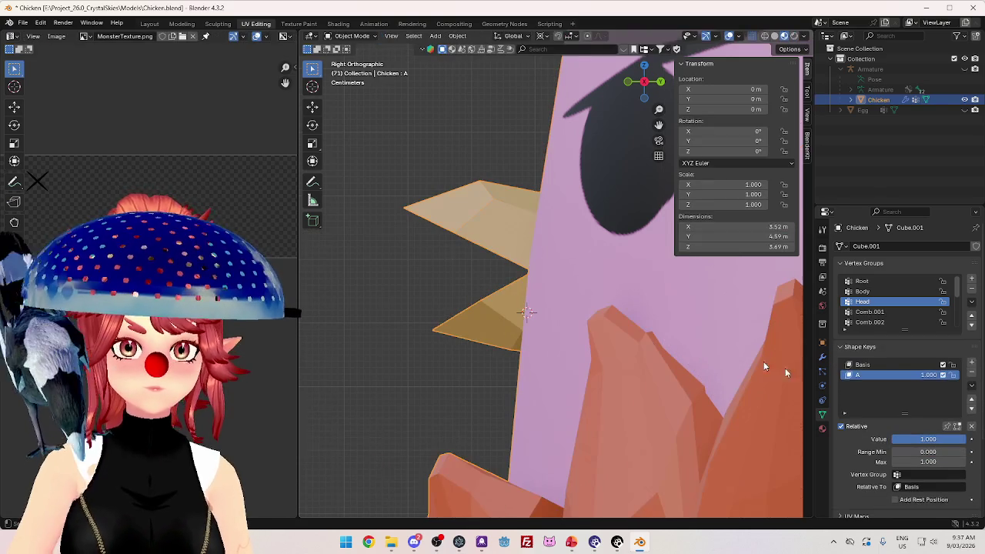
click(943, 376)
click(943, 375)
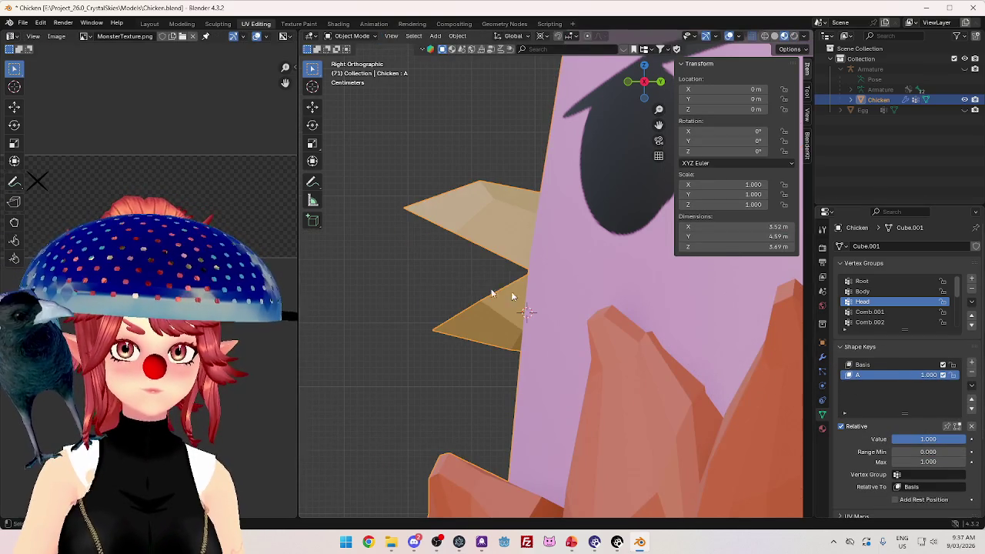
Zoom and orbit out to view the whole chicken from the side.
scroll(490, 298, down, 3)
scroll(490, 299, down, 5)
drag(490, 299, 621, 353)
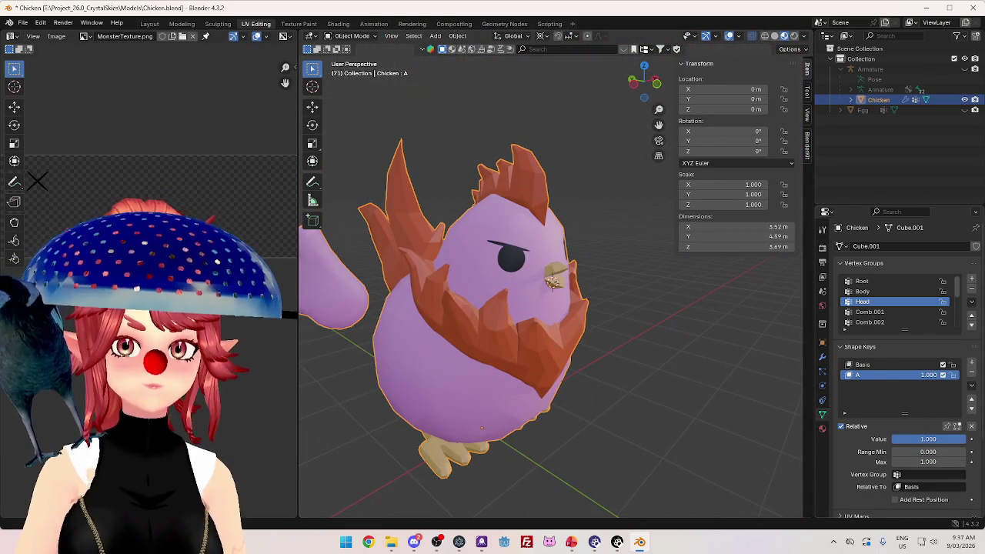
drag(497, 381, 395, 367)
scroll(395, 367, up, 3)
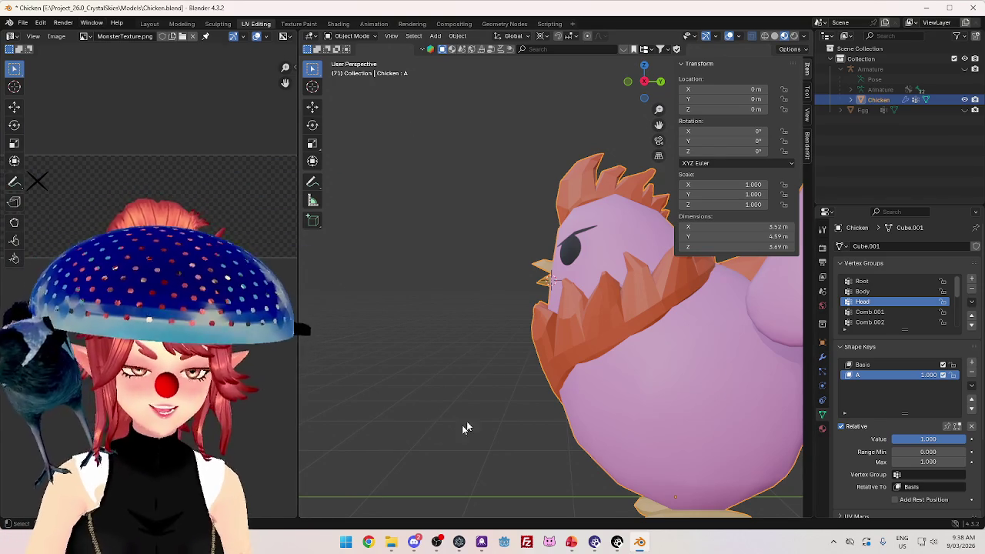
scroll(512, 176, down, 3)
mouse_move(513, 176)
mouse_down()
mouse_move(533, 284)
mouse_move(649, 341)
mouse_move(538, 253)
mouse_move(567, 338)
mouse_move(556, 350)
mouse_move(485, 326)
mouse_up()
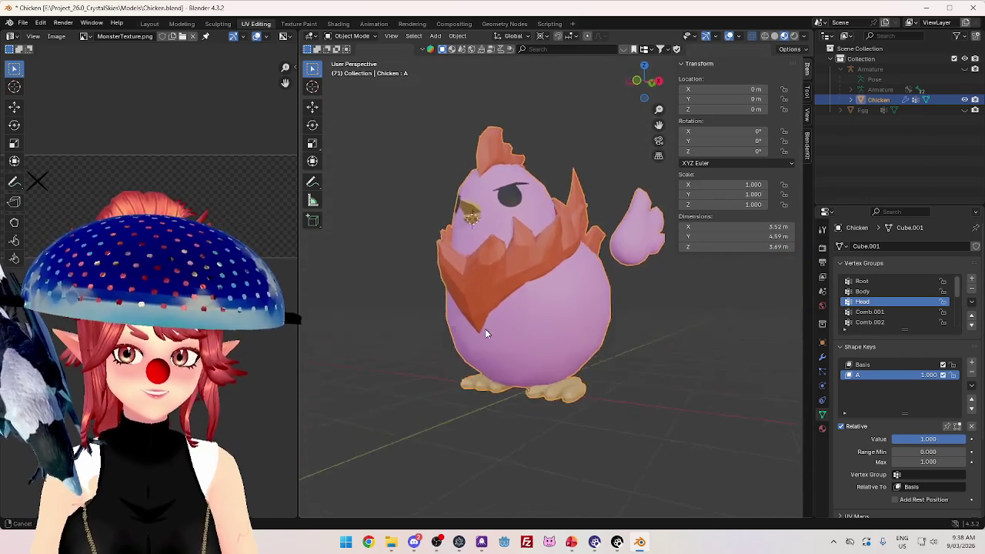
scroll(590, 342, up, 3)
scroll(589, 340, down, 3)
mouse_move(589, 341)
mouse_down()
mouse_move(473, 378)
mouse_move(406, 374)
mouse_move(621, 361)
mouse_move(501, 373)
mouse_move(600, 355)
mouse_move(418, 361)
mouse_move(602, 385)
mouse_move(593, 369)
mouse_move(442, 398)
mouse_move(558, 364)
mouse_move(616, 369)
mouse_move(378, 373)
mouse_move(508, 361)
mouse_move(542, 391)
mouse_move(592, 373)
mouse_move(698, 379)
mouse_move(565, 382)
mouse_move(494, 359)
mouse_move(537, 382)
mouse_move(650, 378)
mouse_move(308, 357)
mouse_move(688, 341)
mouse_move(492, 334)
mouse_move(418, 395)
mouse_move(697, 410)
mouse_move(774, 352)
mouse_move(362, 343)
mouse_move(618, 316)
mouse_move(425, 331)
mouse_move(554, 324)
mouse_move(424, 310)
mouse_move(566, 323)
mouse_move(372, 324)
mouse_move(396, 314)
mouse_move(558, 321)
mouse_move(452, 364)
mouse_move(520, 350)
mouse_move(510, 347)
mouse_move(636, 363)
mouse_move(512, 371)
mouse_move(704, 341)
mouse_move(670, 352)
mouse_move(327, 340)
mouse_move(461, 331)
mouse_move(418, 326)
mouse_move(802, 354)
mouse_move(518, 336)
mouse_move(686, 333)
mouse_move(598, 334)
mouse_move(741, 314)
mouse_move(372, 354)
mouse_move(794, 390)
mouse_move(606, 352)
mouse_move(422, 341)
mouse_move(424, 387)
mouse_move(797, 407)
mouse_move(625, 407)
mouse_move(407, 358)
mouse_move(522, 344)
mouse_up()
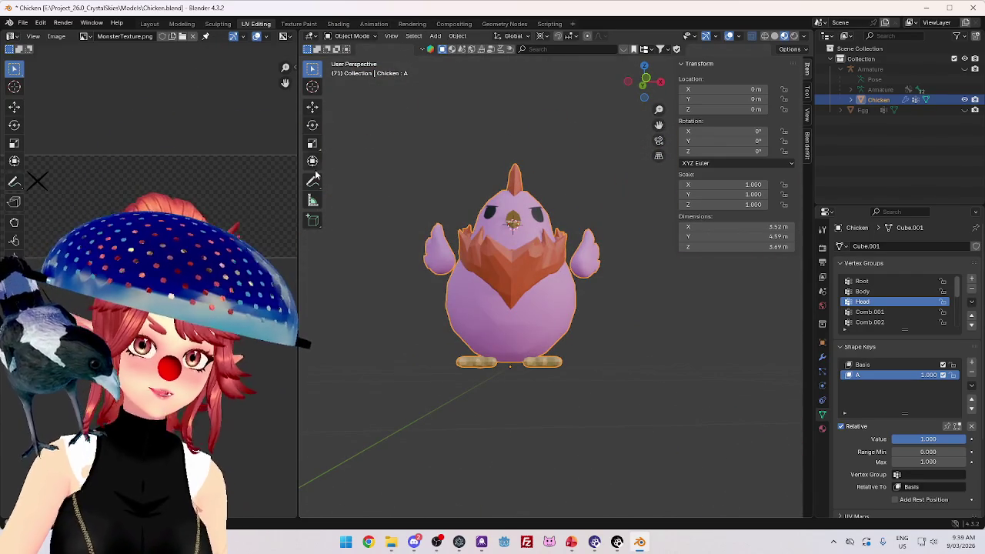
click(373, 23)
Orbit to the chicken's front, switch to Material Preview shading, and show Material Properties.
drag(375, 96, 535, 258)
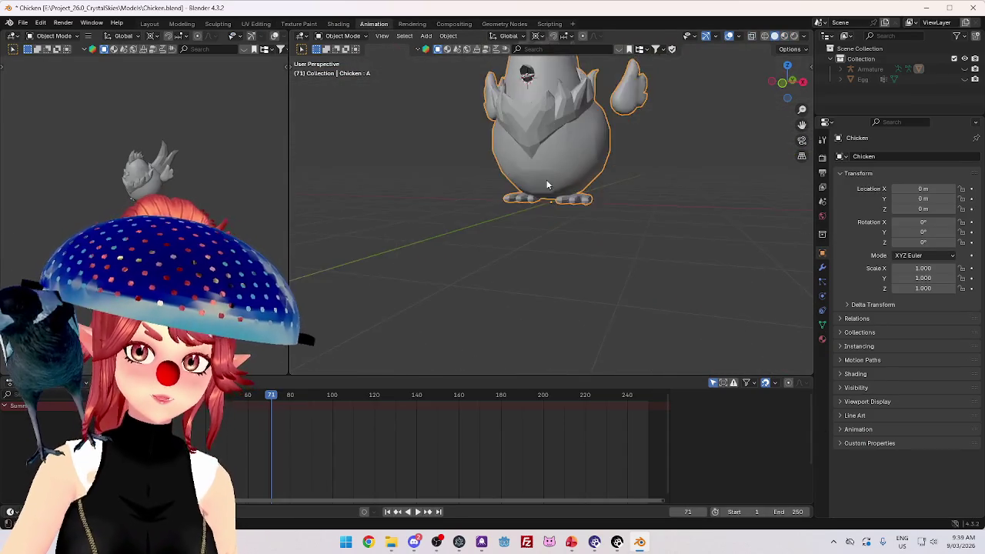
scroll(481, 288, up, 3)
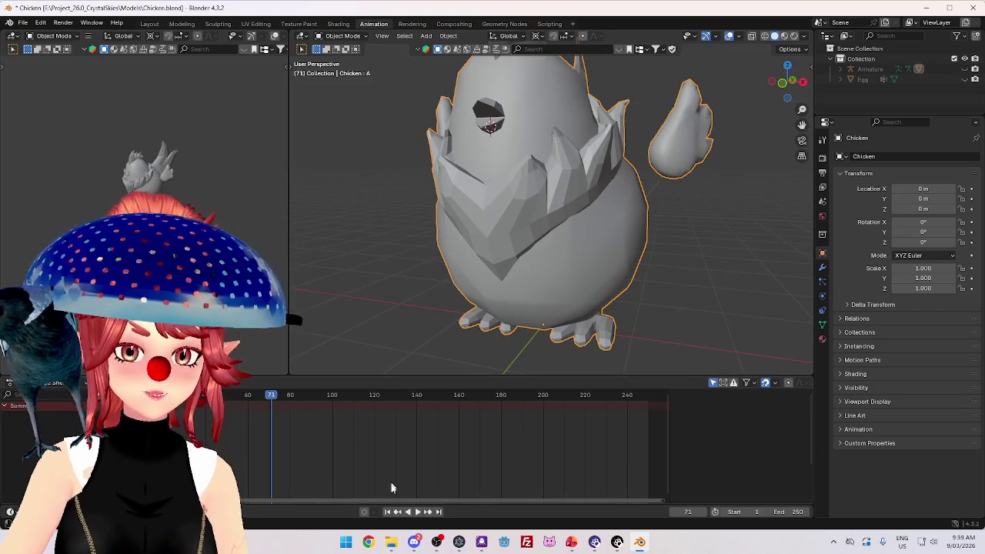
mouse_move(391, 542)
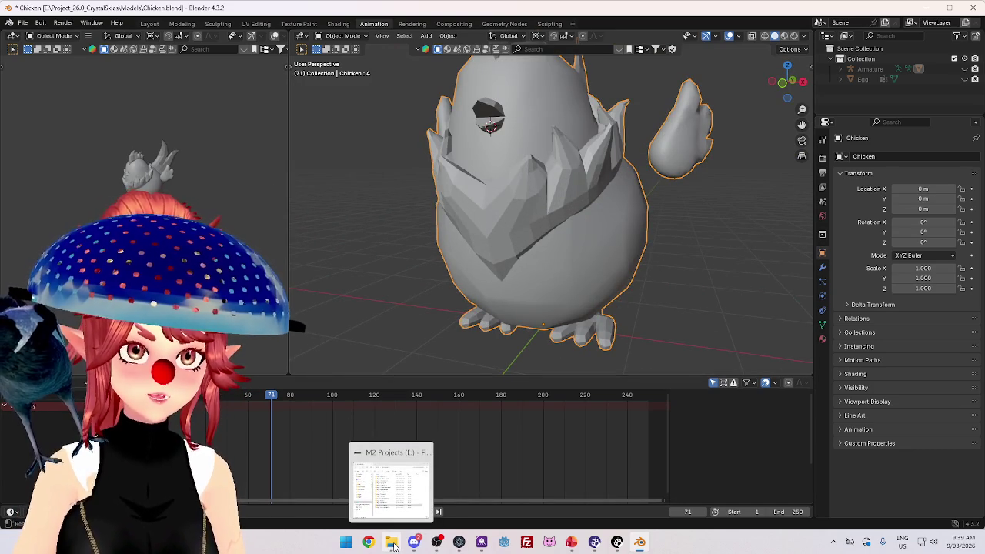
click(787, 36)
scroll(685, 254, down, 4)
click(823, 339)
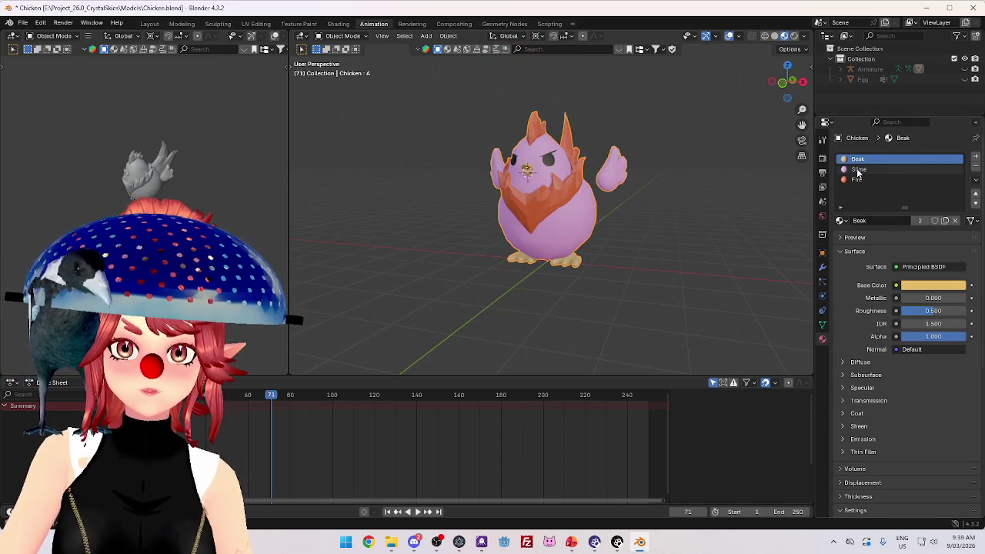
Lower the Slime material's Alpha below 1.0 and orbit to check the see-through pink body.
click(860, 169)
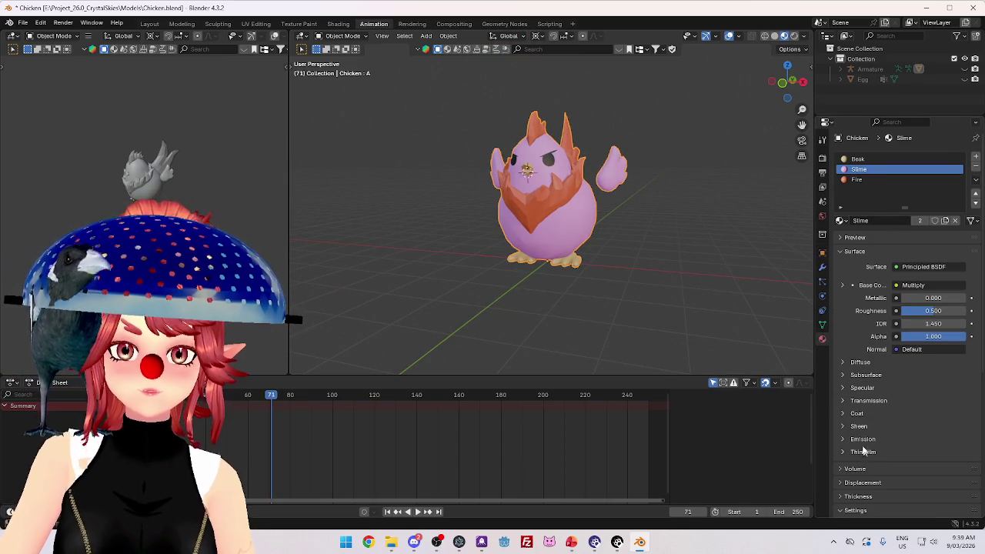
scroll(572, 205, up, 2)
mouse_move(933, 336)
mouse_down()
mouse_move(912, 336)
mouse_move(931, 337)
mouse_up()
scroll(600, 211, up, 3)
scroll(627, 242, down, 4)
mouse_move(615, 254)
mouse_down()
mouse_move(658, 293)
mouse_move(722, 297)
mouse_move(631, 312)
mouse_up()
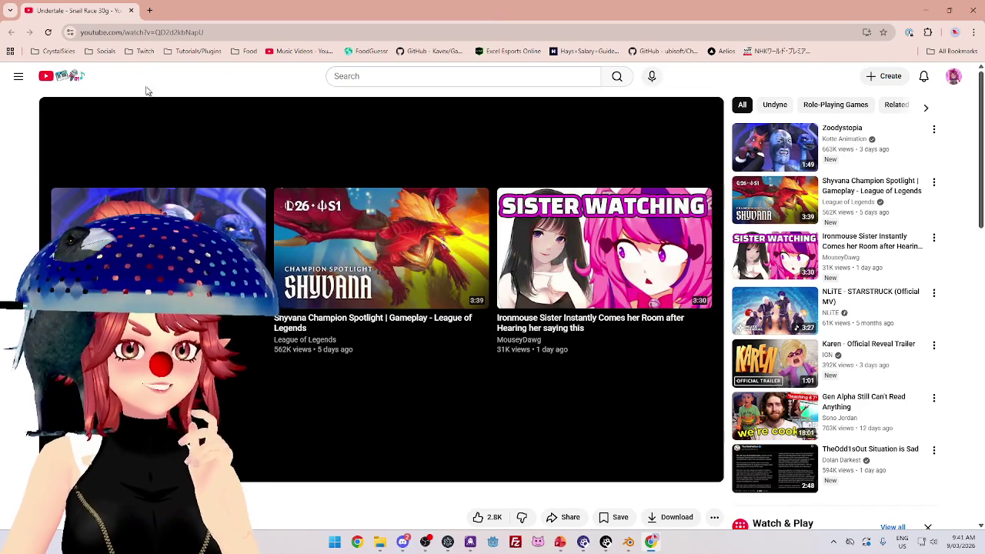
Close the YouTube tab and orbit the Blender chicken to a side view.
click(131, 11)
mouse_move(375, 61)
mouse_down()
mouse_move(472, 221)
mouse_move(362, 197)
mouse_move(296, 199)
mouse_move(508, 191)
mouse_move(352, 202)
mouse_move(605, 204)
mouse_move(334, 187)
mouse_move(443, 183)
mouse_move(759, 192)
mouse_move(408, 223)
mouse_move(323, 207)
mouse_move(761, 185)
mouse_move(457, 187)
mouse_move(783, 210)
mouse_move(350, 207)
mouse_up()
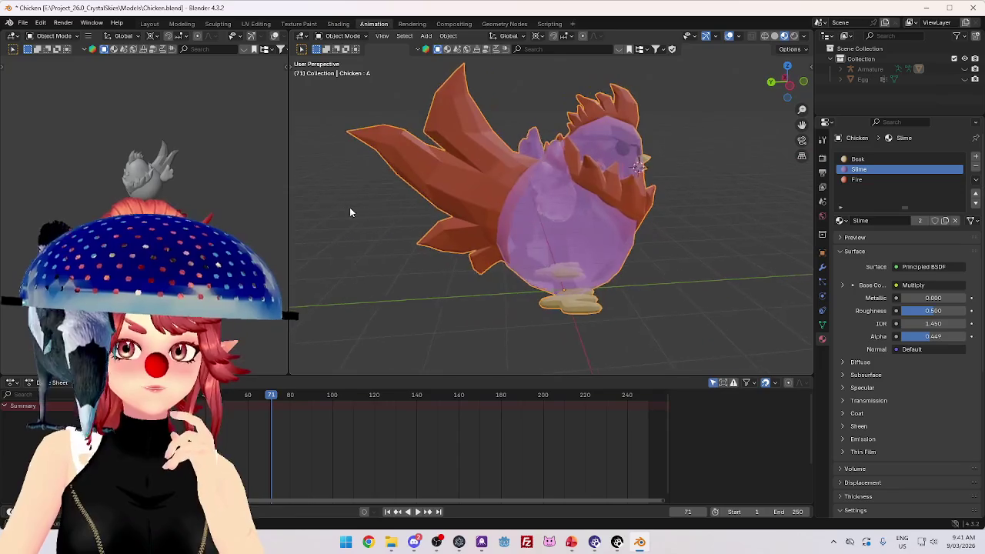
Restore the Slime material alpha to 1.000, inspect the chicken from all sides, then bring PowerPoint forward.
drag(933, 336, 967, 336)
drag(654, 319, 431, 308)
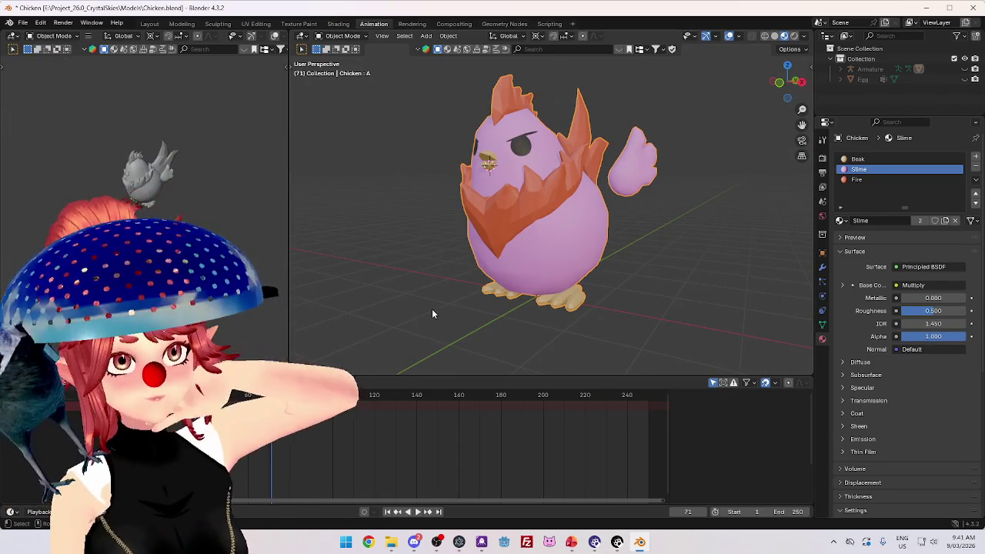
mouse_move(405, 242)
mouse_down()
mouse_move(554, 257)
mouse_move(377, 256)
mouse_move(427, 262)
mouse_move(489, 423)
mouse_up()
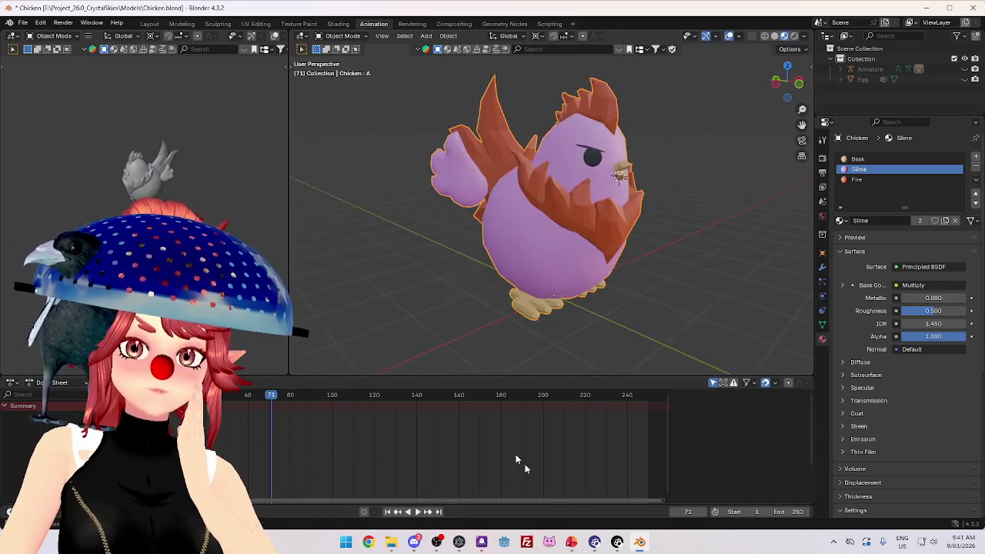
click(596, 506)
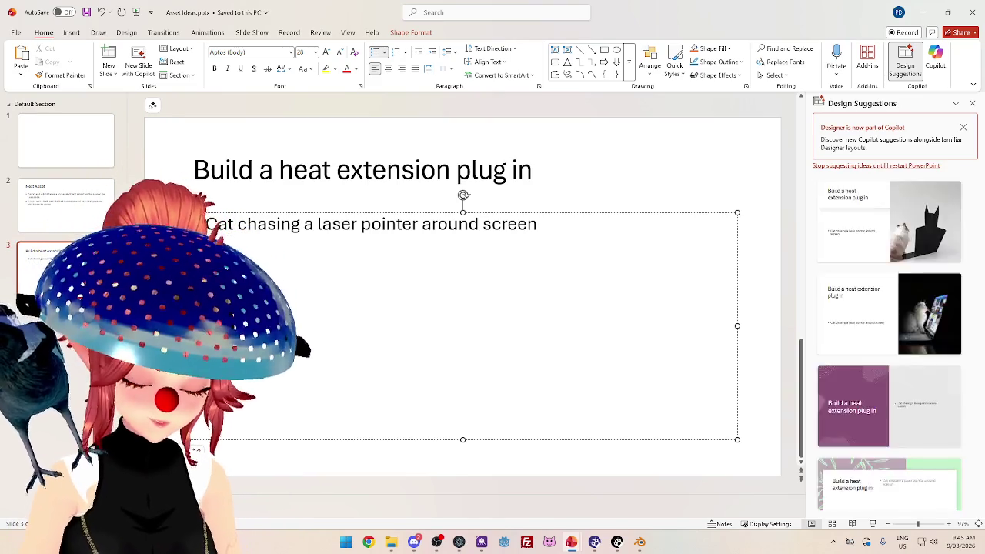
Highlight 'heat extension plug in' in the slide title yellow and dismiss the design suggestions.
text(unt)
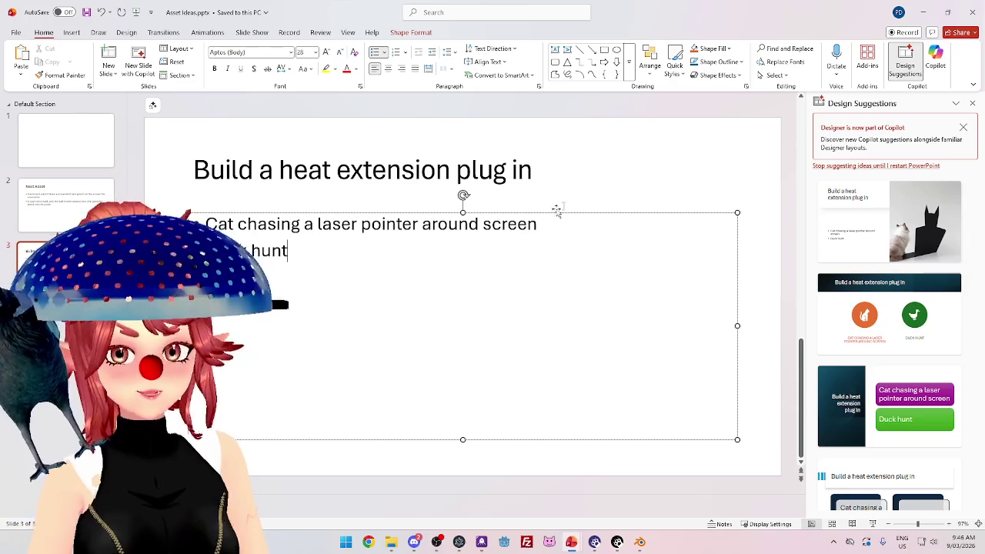
drag(279, 170, 457, 170)
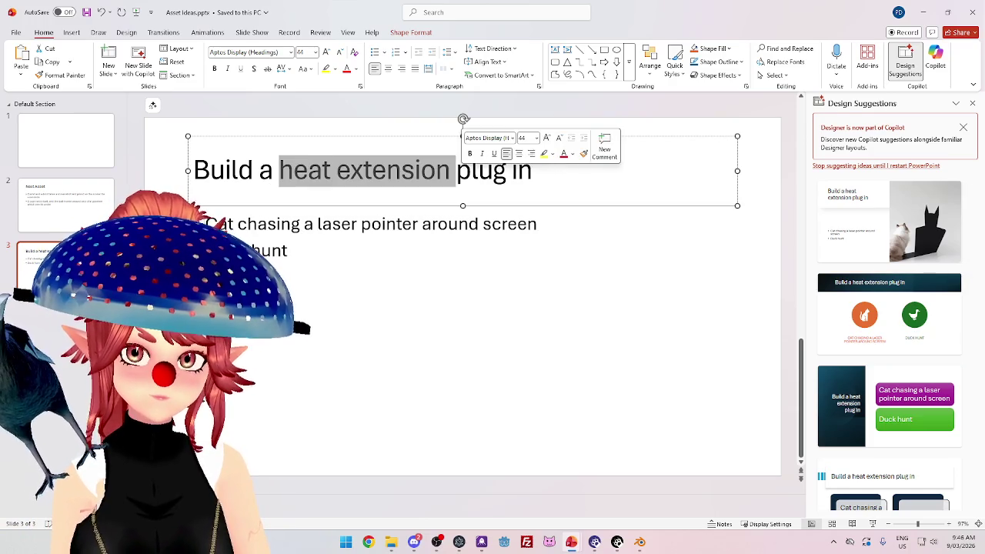
drag(532, 170, 457, 170)
shift+click(308, 165)
click(324, 73)
click(392, 250)
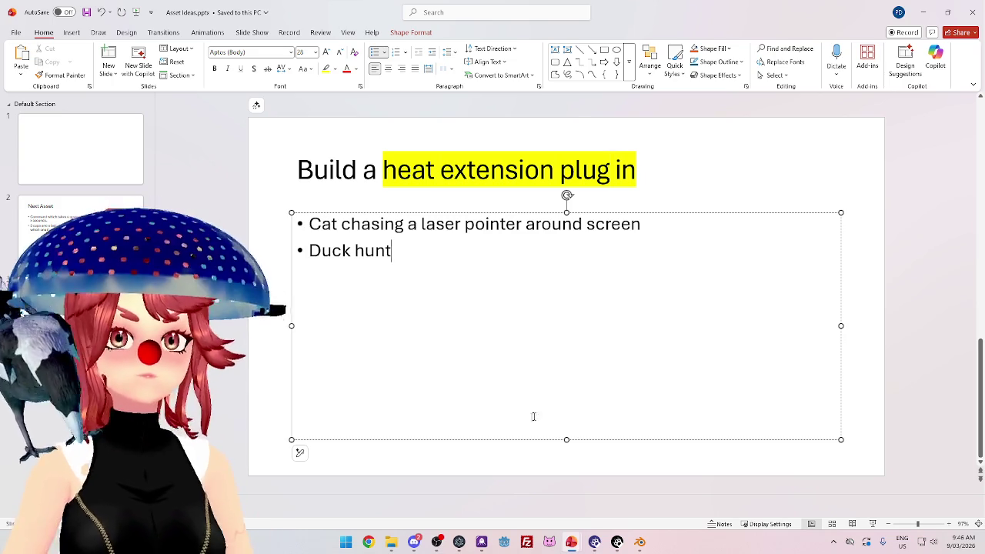
click(639, 542)
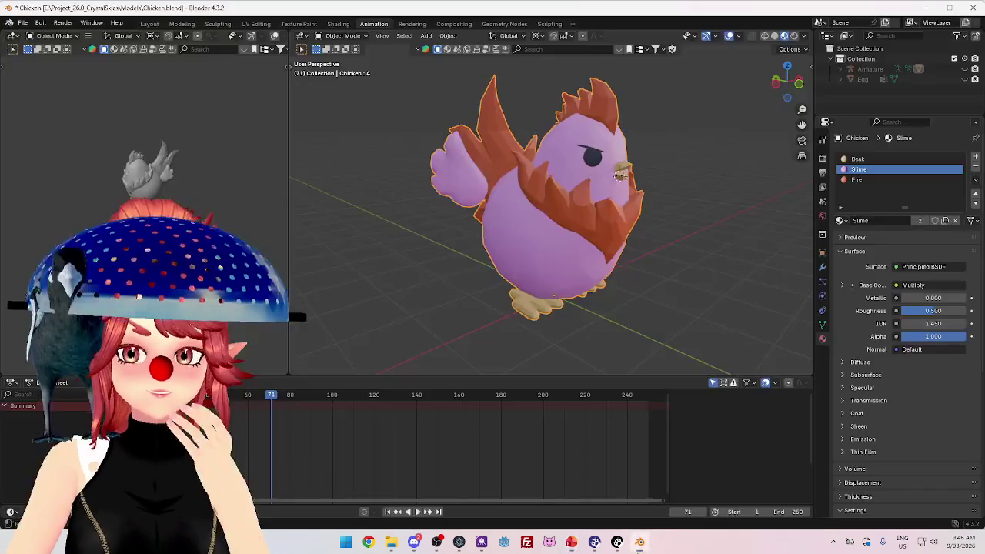
Reset the chicken's A shape key value to 0.
click(23, 23)
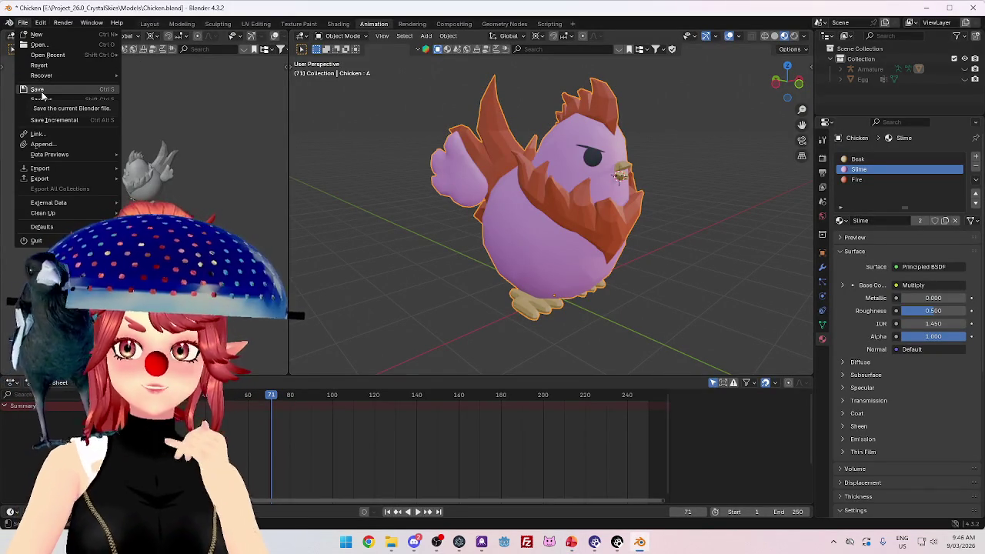
click(822, 324)
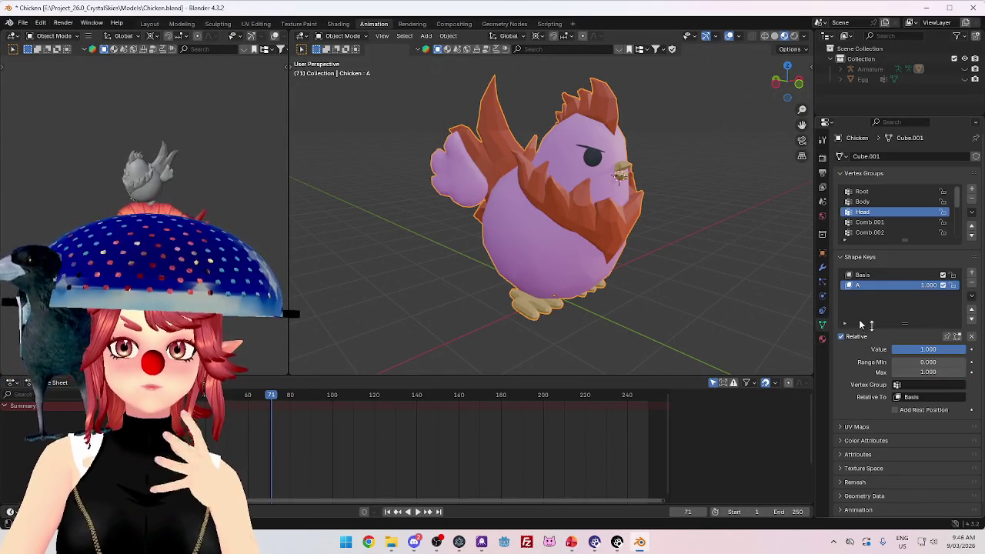
key(BackSpace)
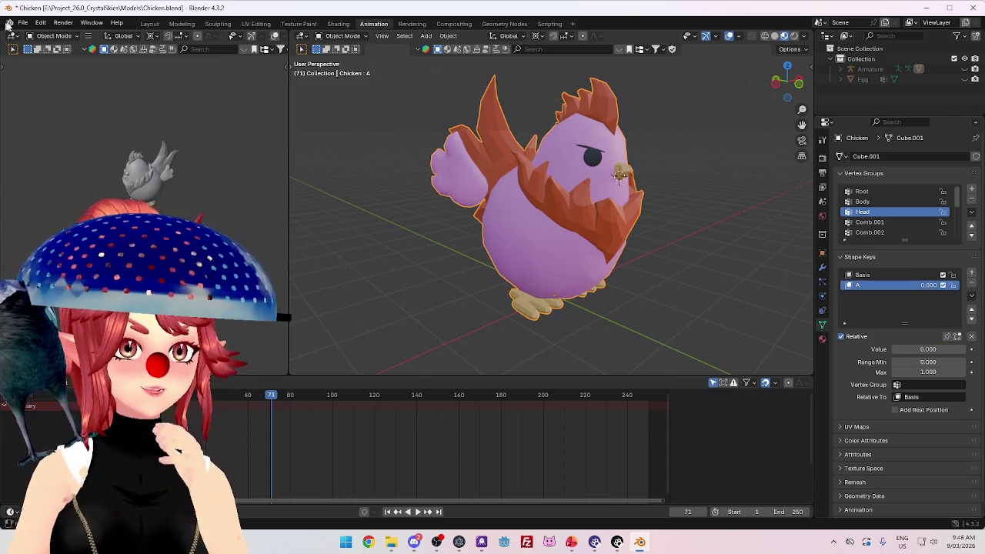
Save Chicken.blend, close Blender, and select 'heat extension' in the PowerPoint slide title.
click(23, 23)
click(37, 89)
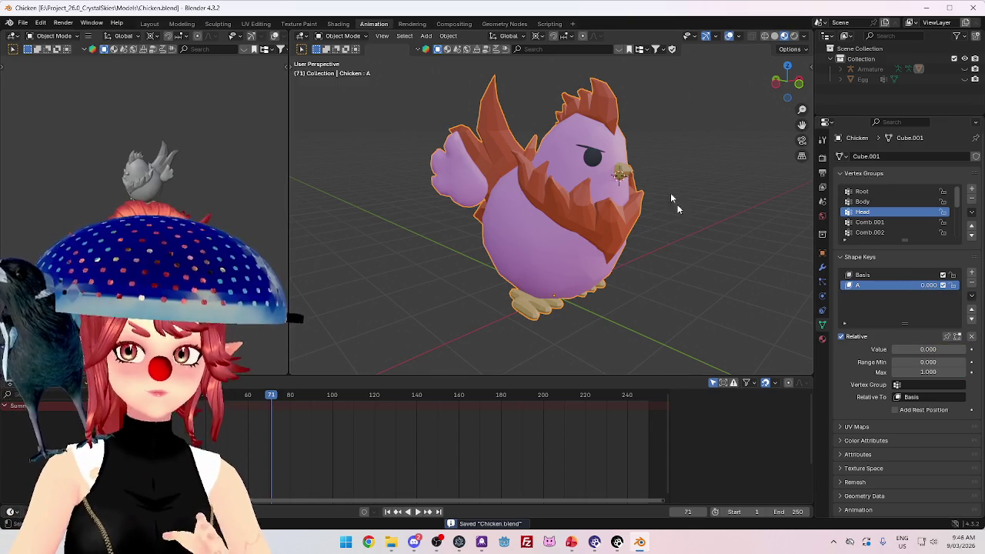
click(972, 9)
drag(385, 170, 617, 177)
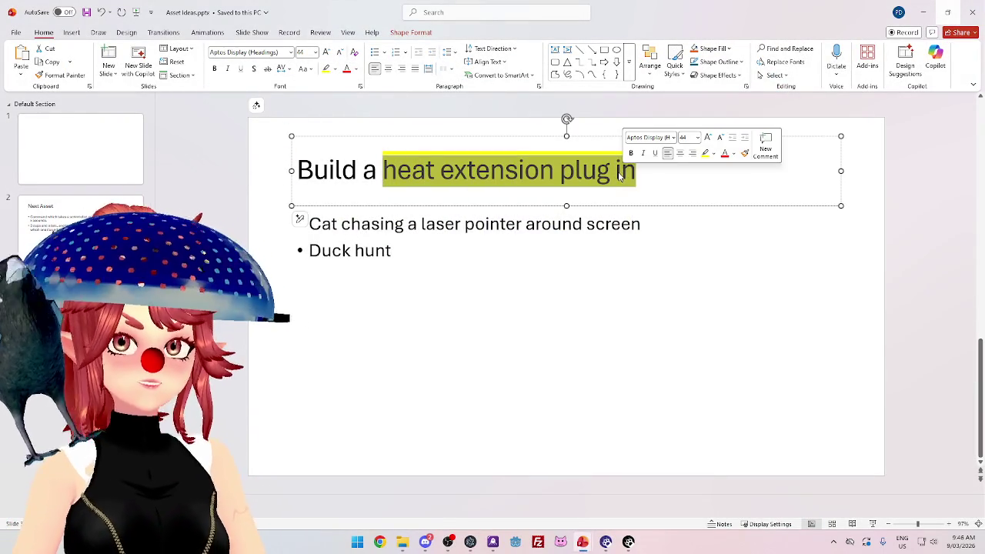
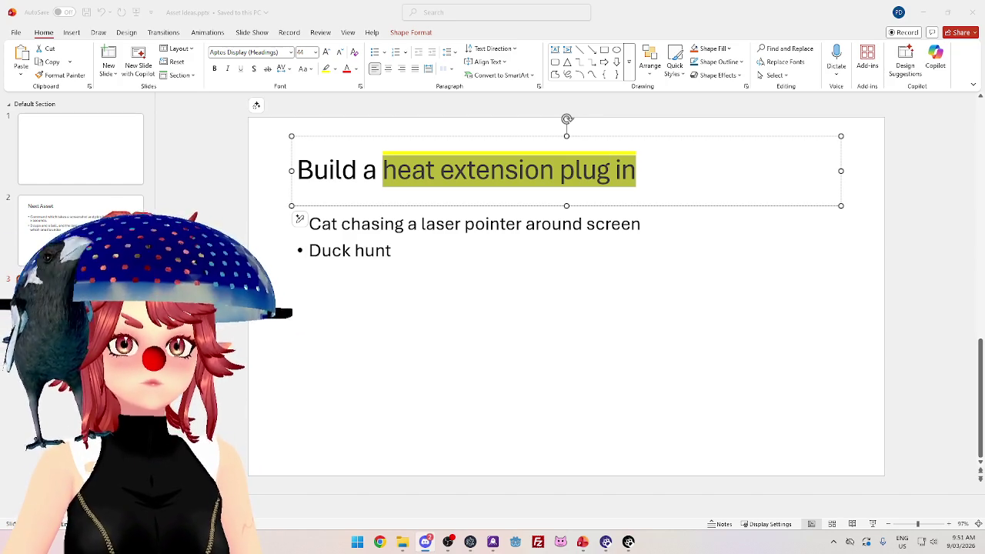
Switch from the heat extension slide to the Stargazer Shores Discord chat.
key(alt+Tab)
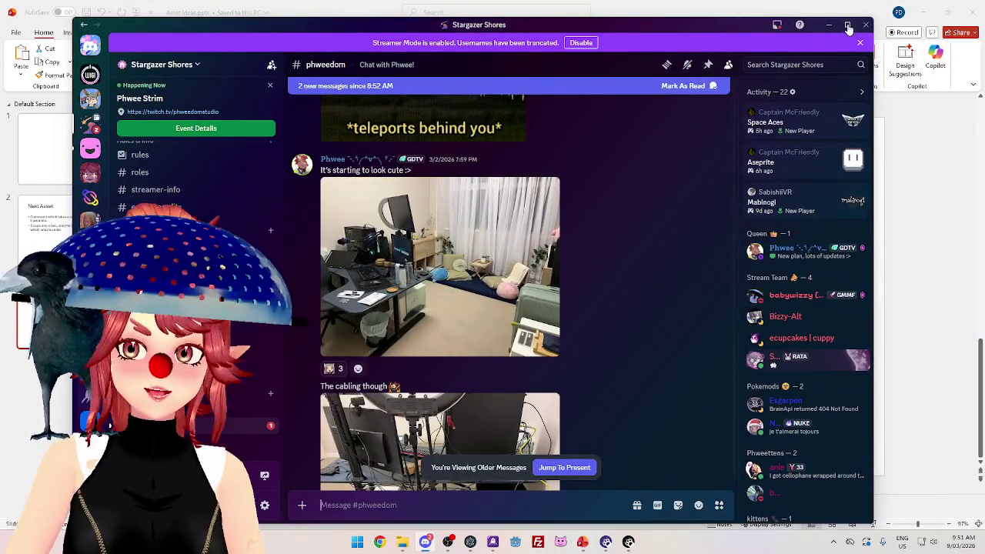
Maximize Discord, view the shared room photo full size, then return to the PowerPoint slide.
click(847, 25)
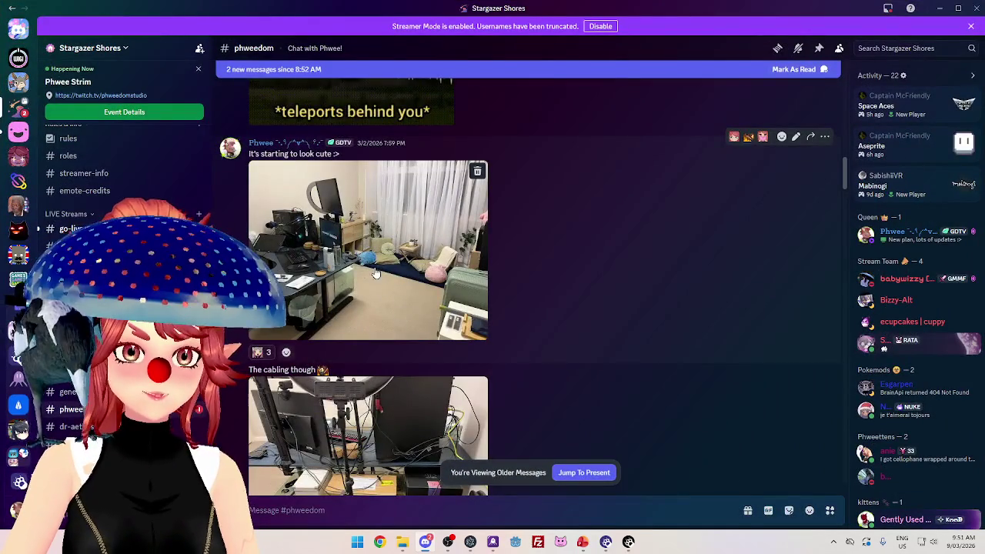
click(374, 270)
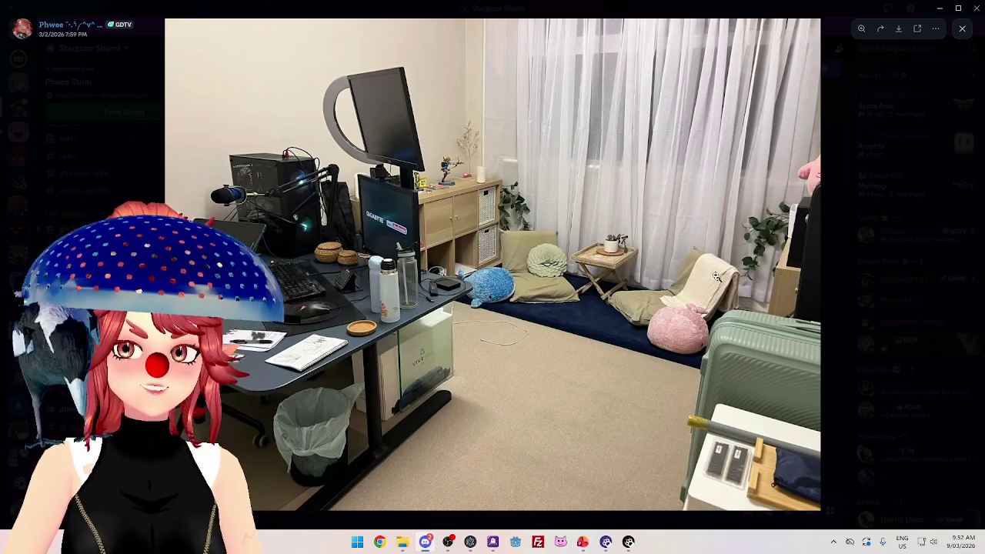
click(803, 17)
key(alt+Tab)
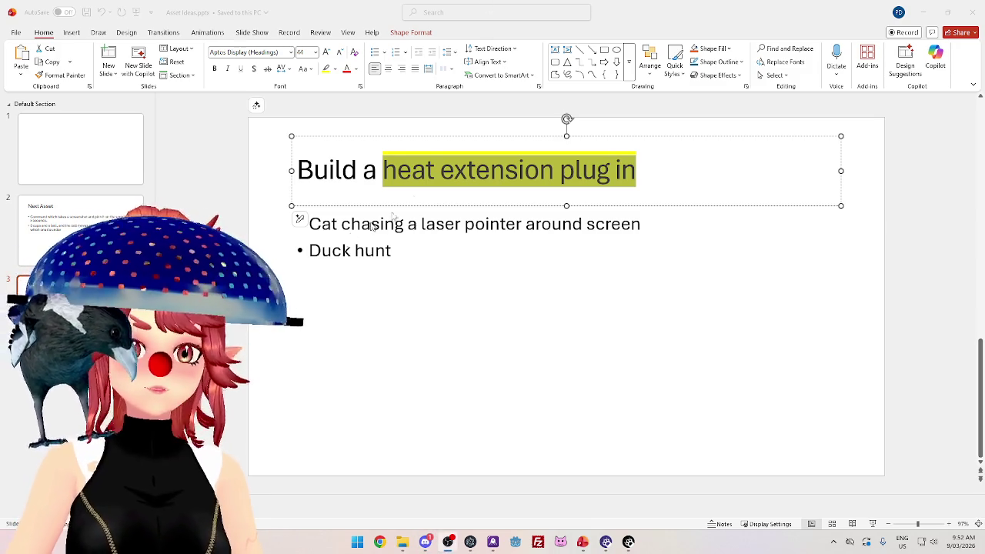
Review the title, Next Asset and heat extension slides, then close PowerPoint, answering the save prompt.
click(436, 171)
click(392, 251)
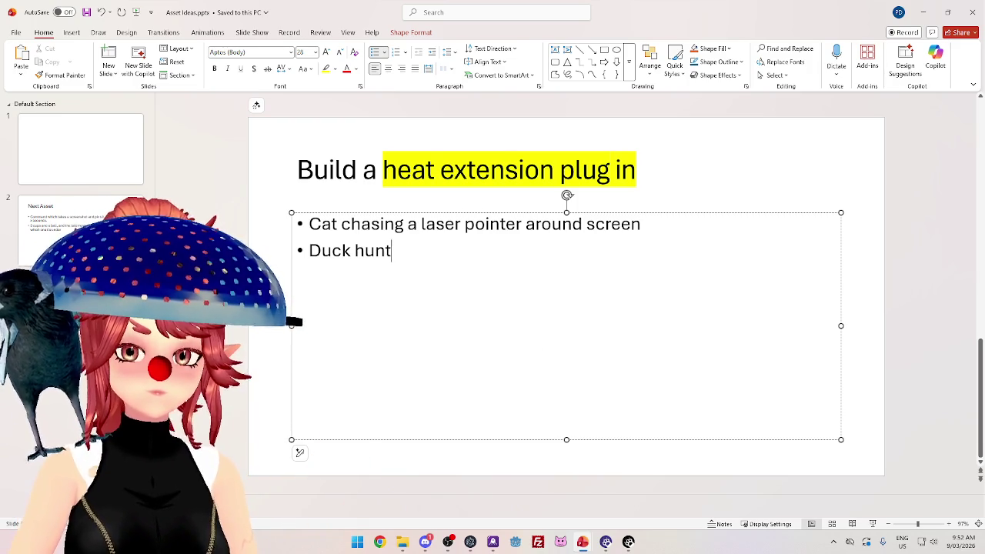
click(77, 223)
key(Down)
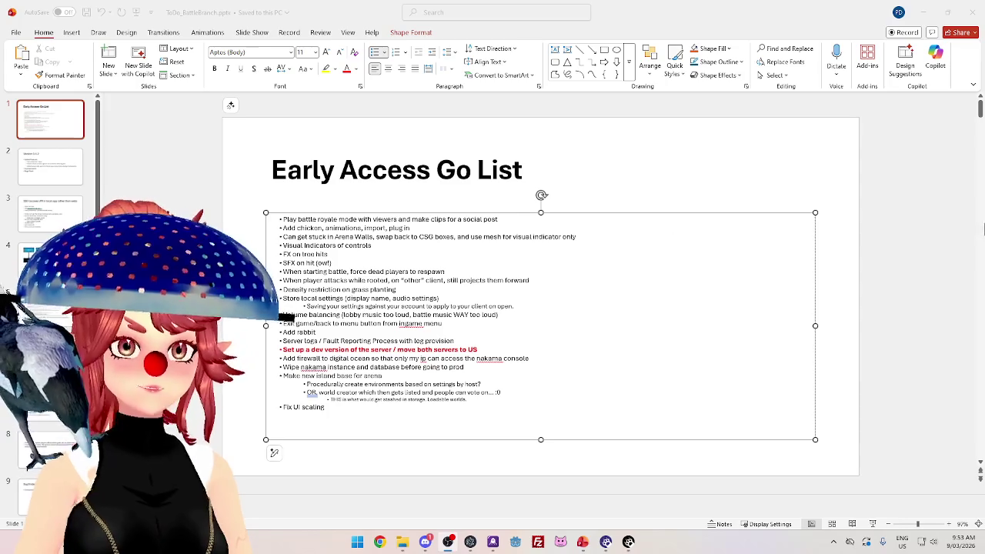
click(971, 12)
click(486, 345)
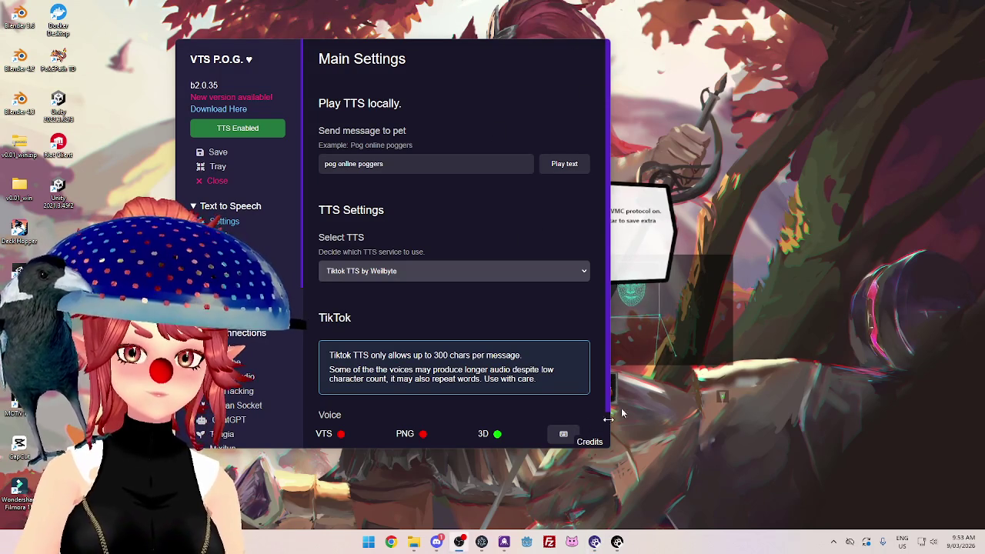
Hide the XR Animator and VTS P.O.G. settings windows from the desktop.
click(699, 190)
key(1)
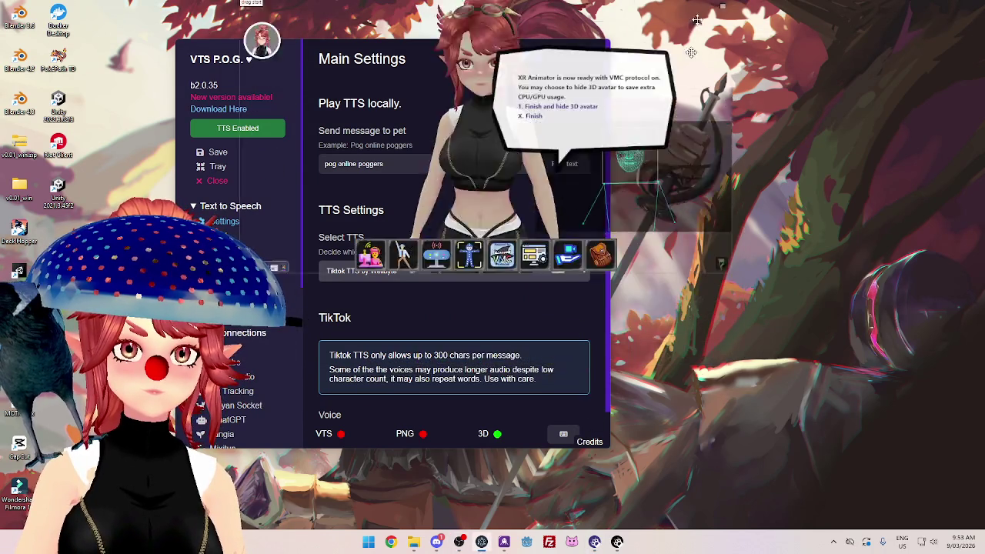
key(2)
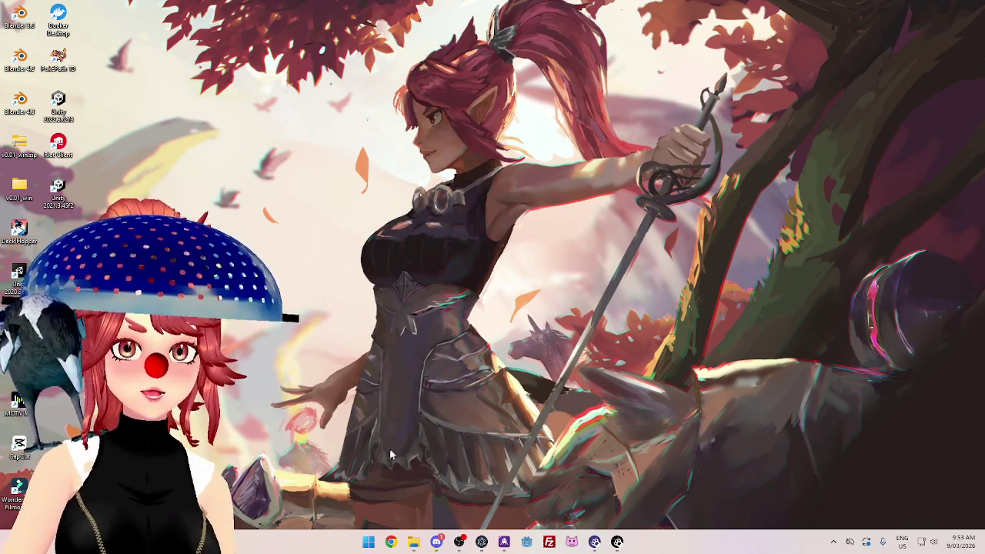
Launch Unity Hub by searching 'uni' from Start.
click(369, 541)
text(uni)
key(Return)
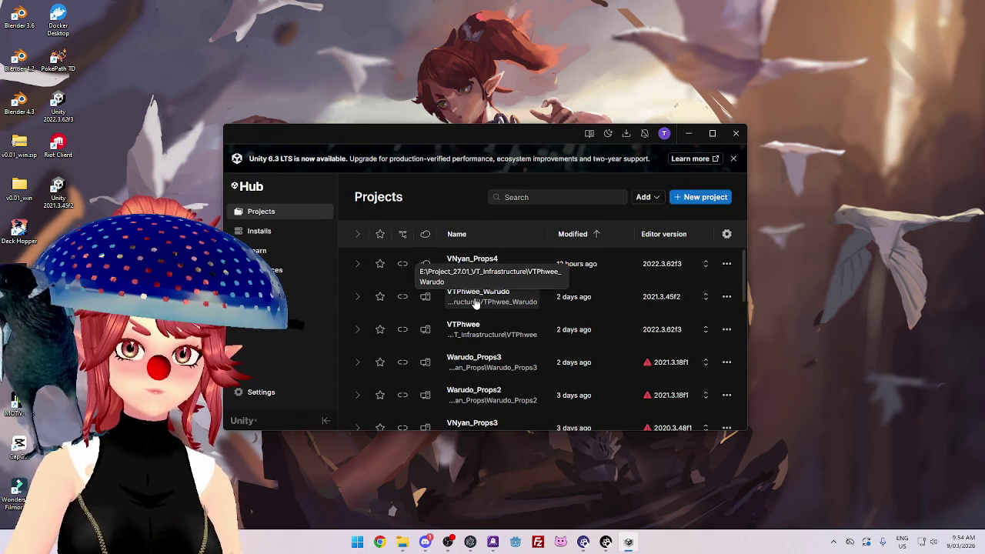
Move the Unity Hub window up and open the VTPhwee_Warudo project.
drag(507, 133, 477, 60)
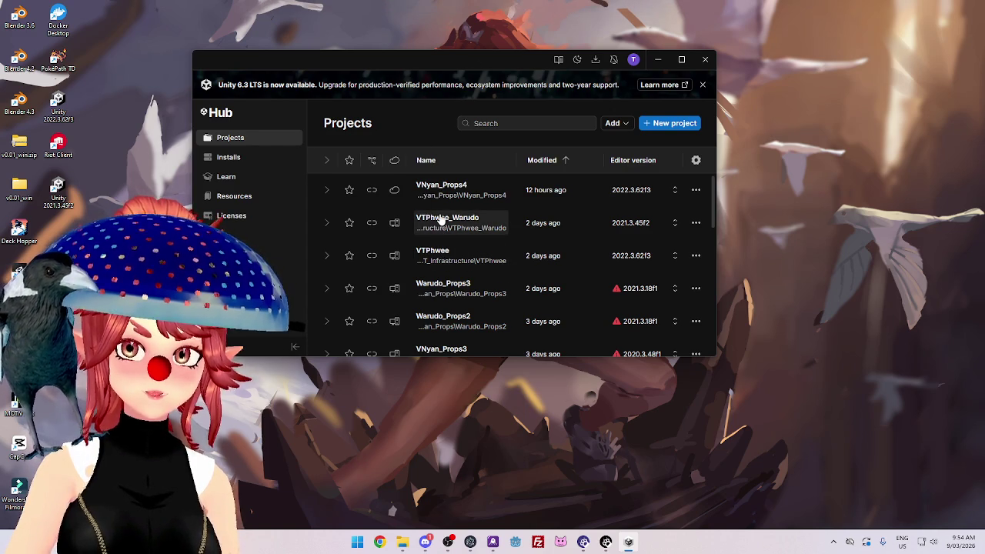
click(440, 221)
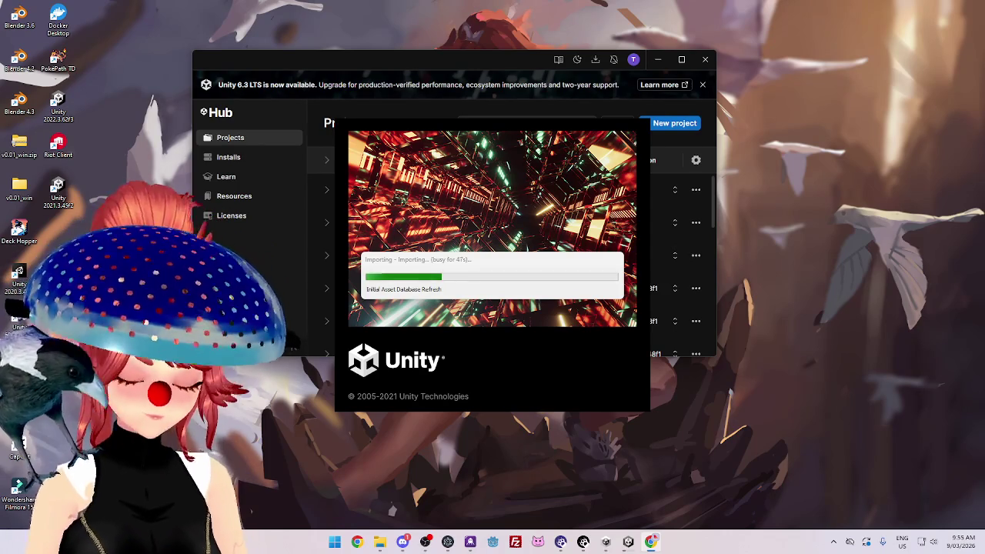
Switch to a maximized Chrome and search Google for 'heat extension'.
key(alt+Tab)
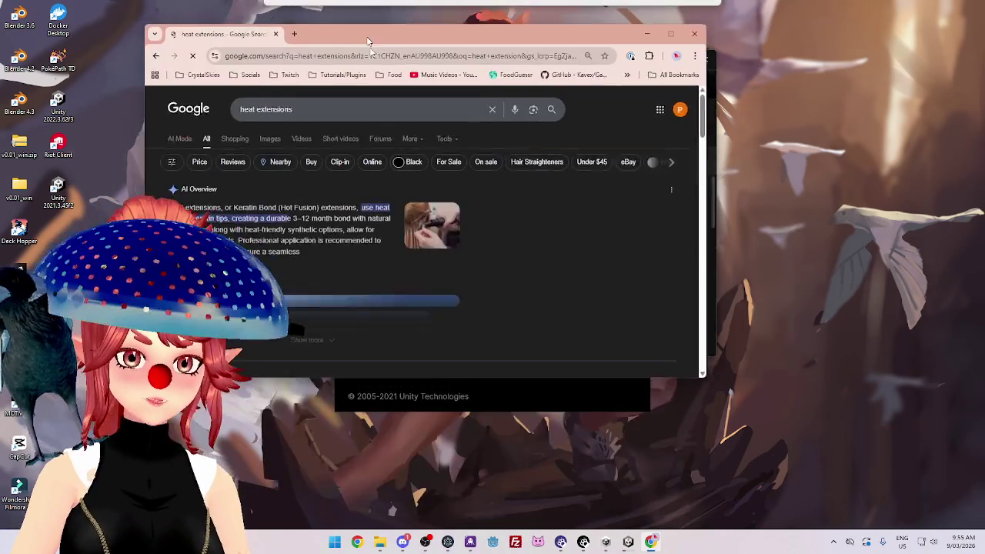
double_click(366, 38)
click(193, 85)
key(BackSpace)
key(Return)
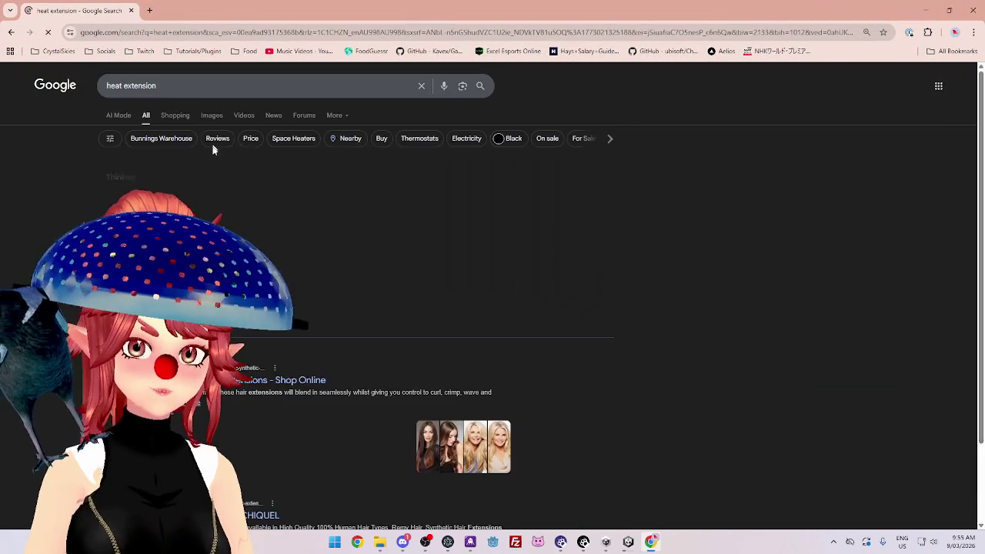
Refine the search to 'heat extension twitch' and skim the Heat extension snippet.
click(198, 84)
text(twitch)
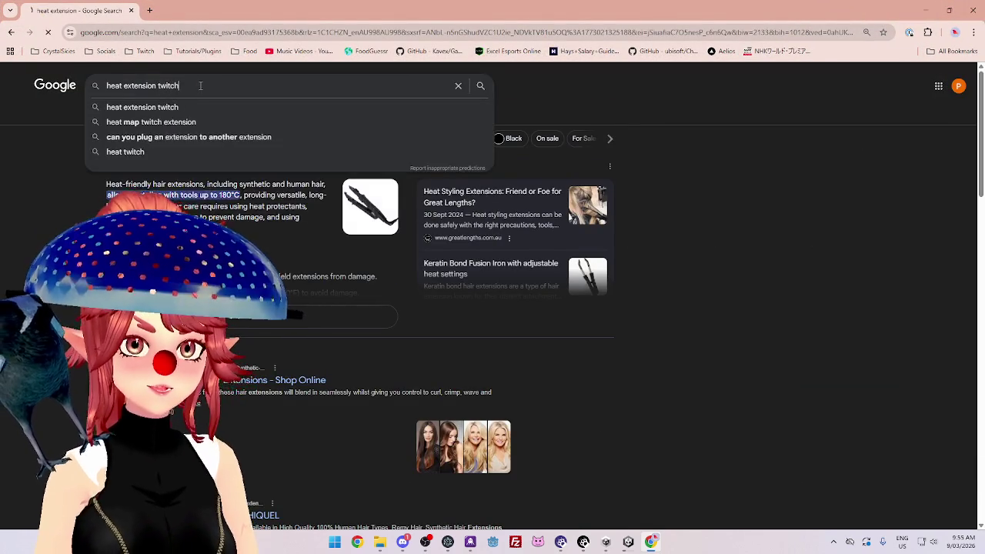
key(Return)
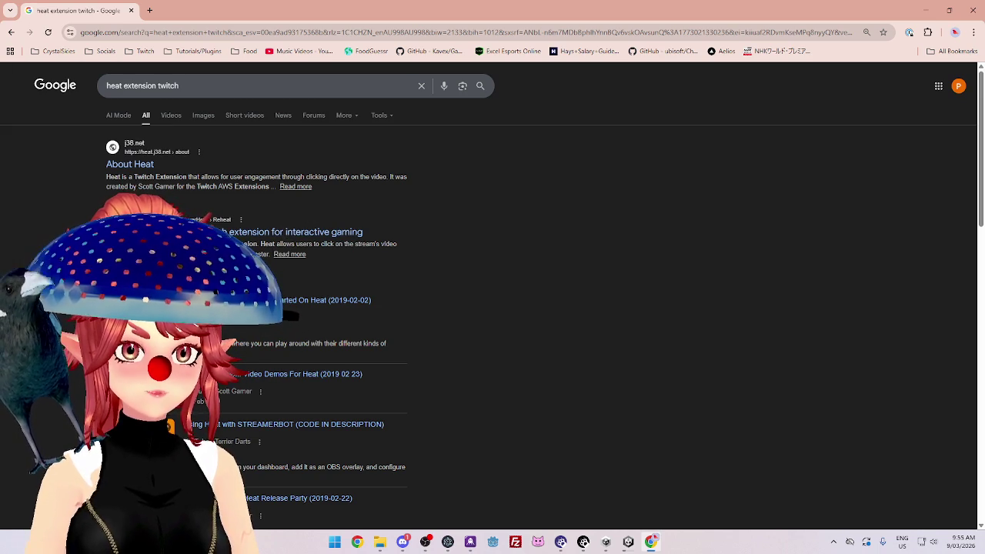
drag(292, 244, 358, 245)
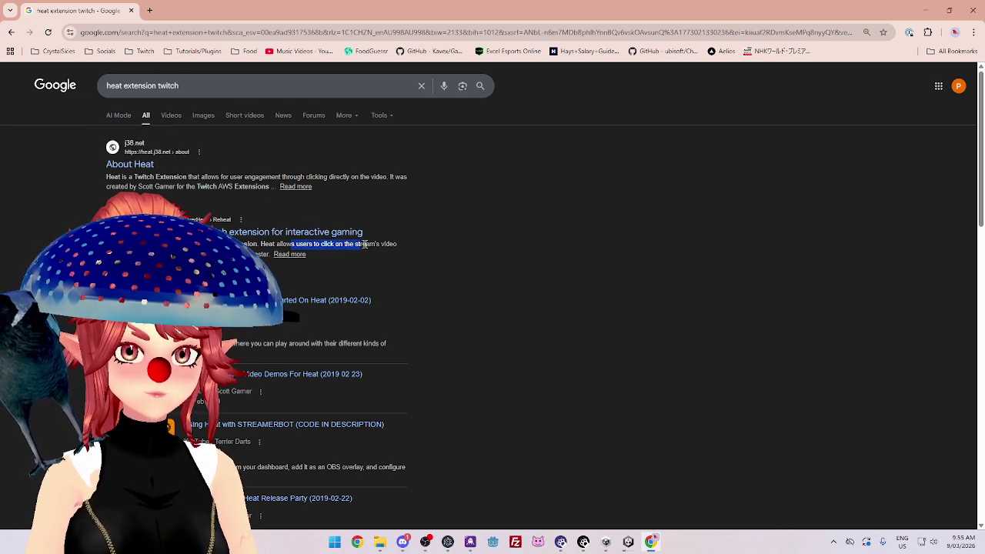
click(358, 244)
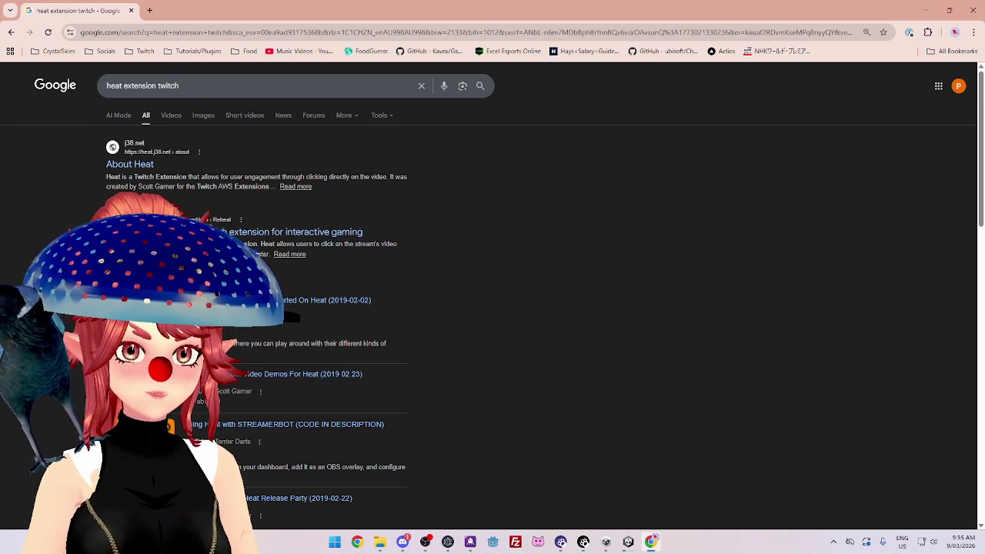
Open the Reheat GitHub repository from the results and scroll to its README.
click(327, 240)
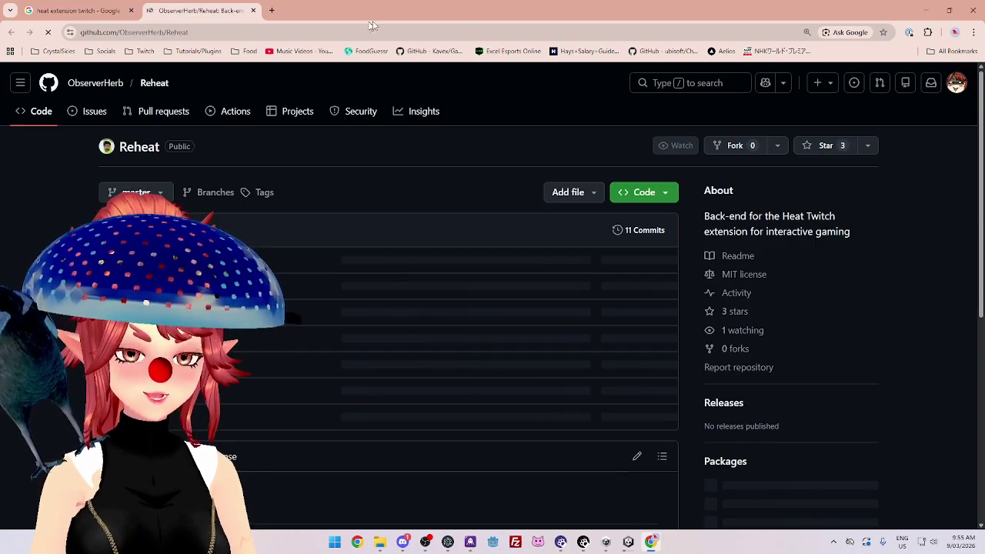
scroll(492, 308, down, 3)
scroll(493, 308, down, 2)
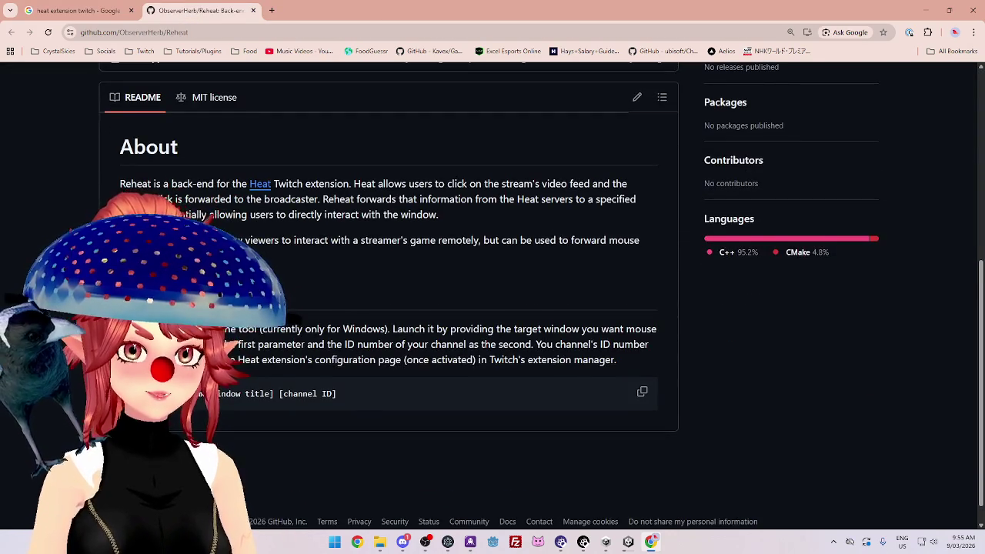
scroll(493, 307, up, 2)
scroll(493, 307, up, 2)
scroll(492, 308, down, 1)
scroll(492, 308, down, 3)
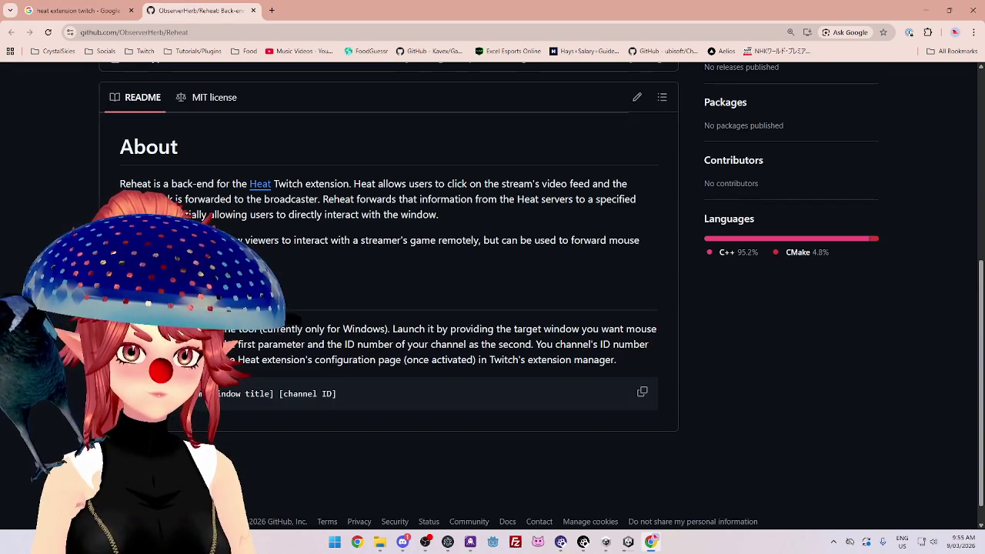
Highlight and read the README lines on launching Reheat with a target window and arguments.
drag(123, 329, 610, 329)
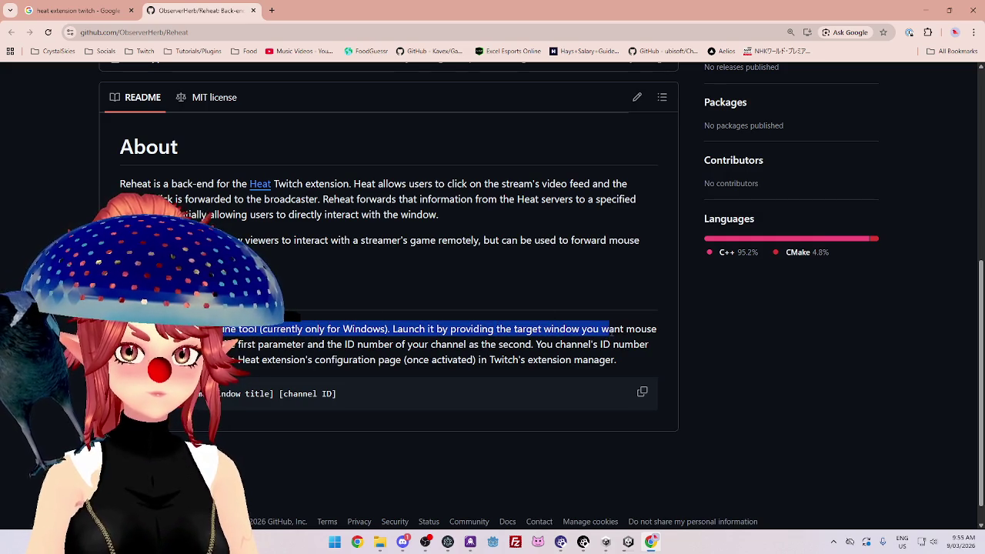
drag(380, 329, 616, 328)
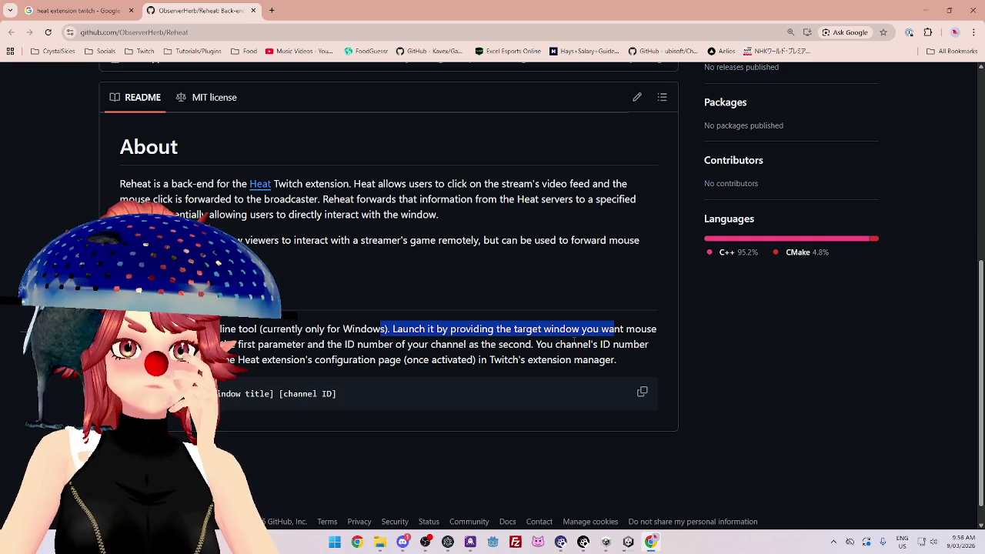
scroll(574, 341, up, 1)
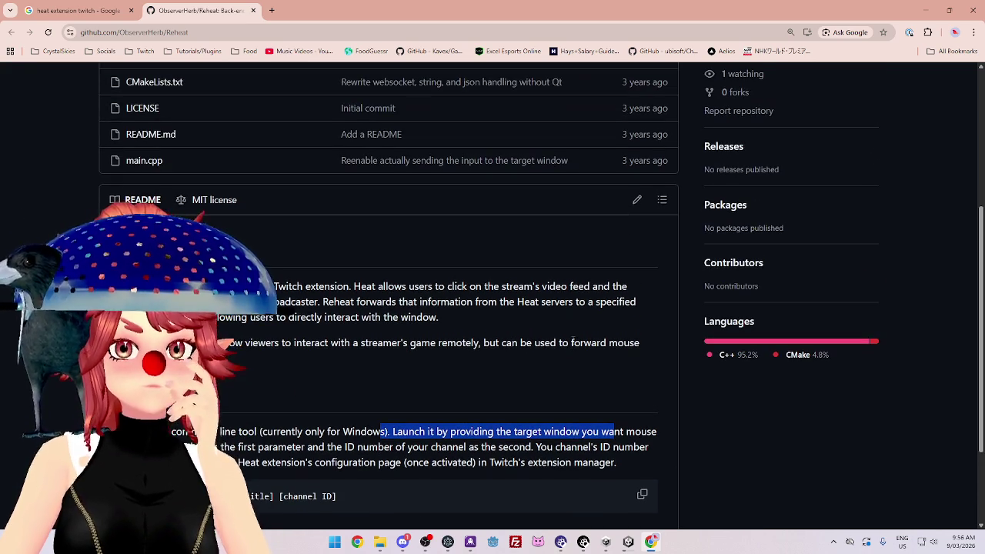
scroll(573, 341, down, 1)
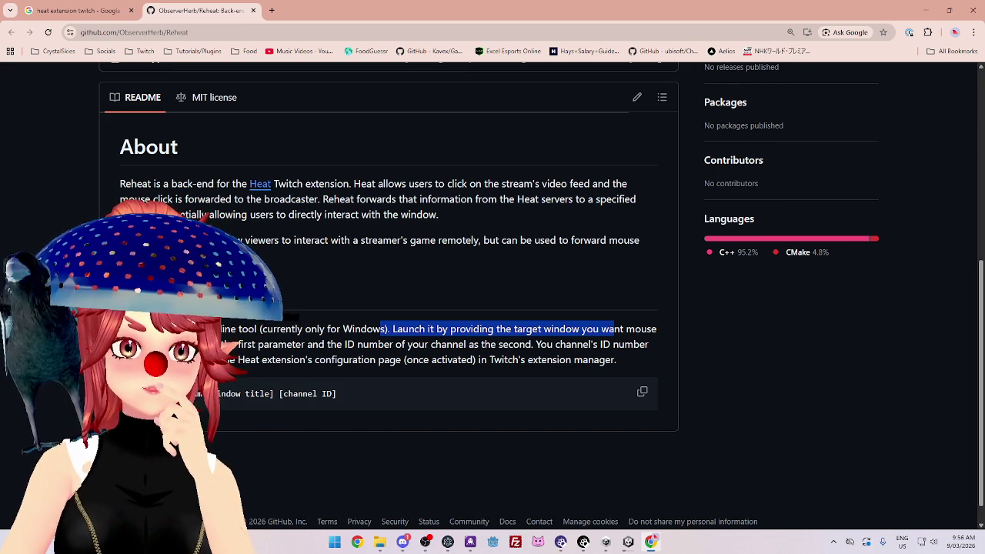
click(500, 329)
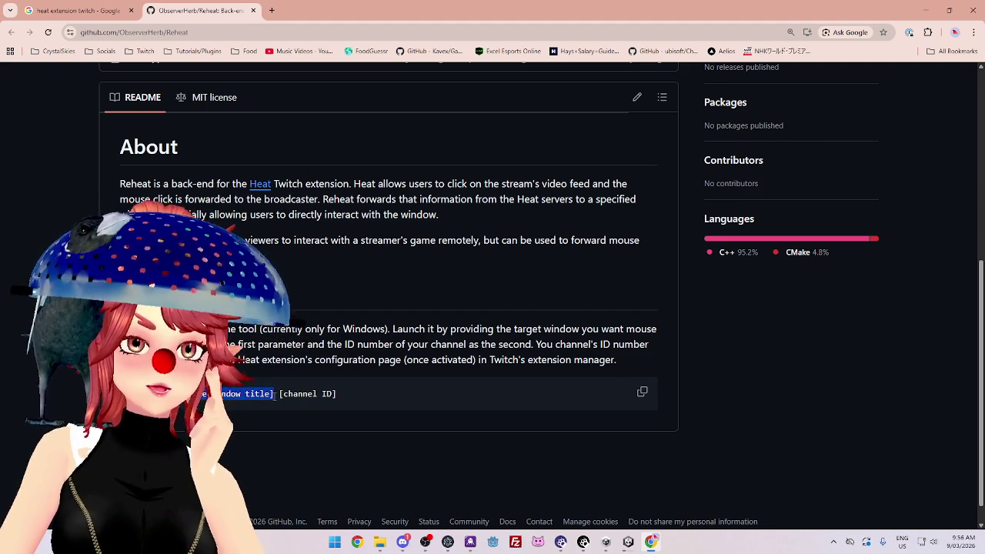
click(344, 398)
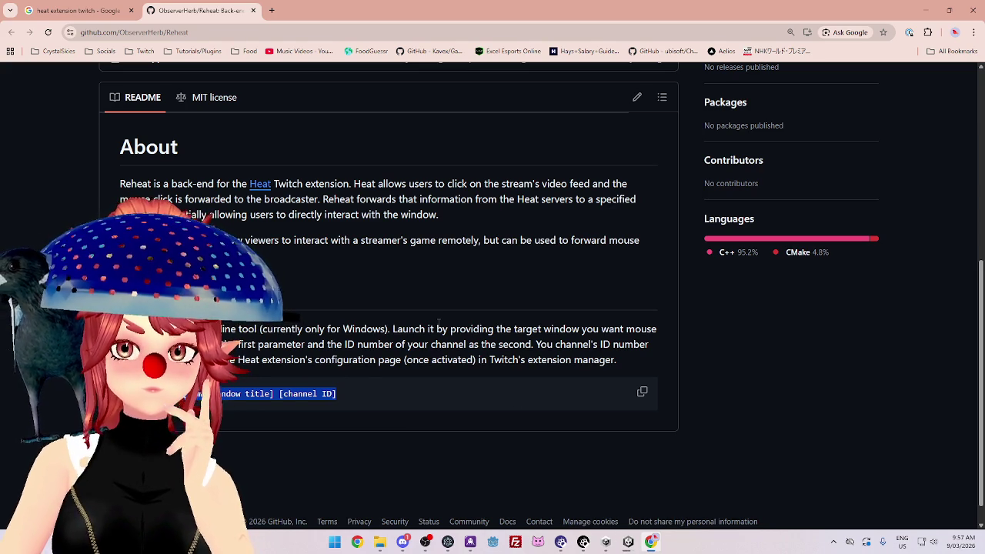
click(606, 542)
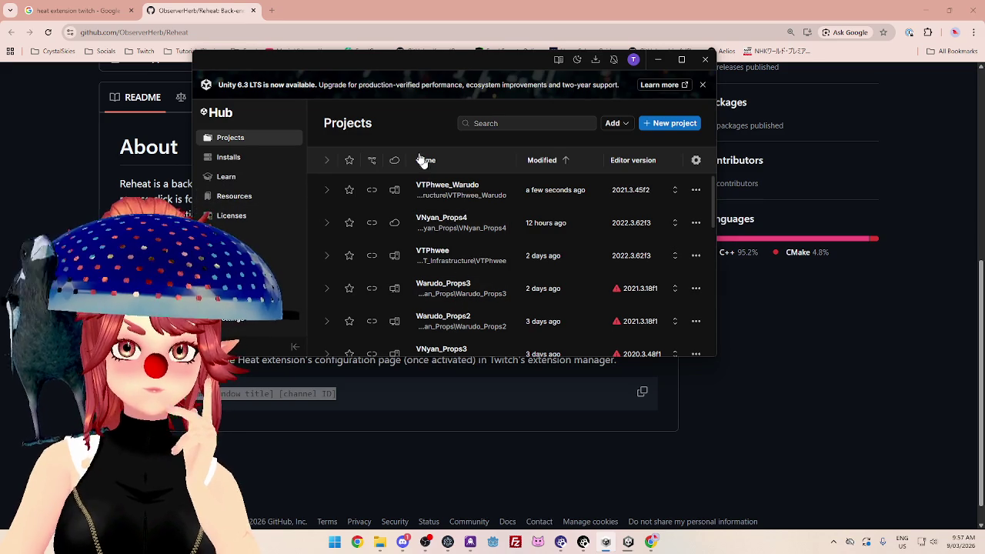
Shift Unity Hub aside, switch to the VTPhwee_Warudo editor and close it.
drag(465, 63, 443, 83)
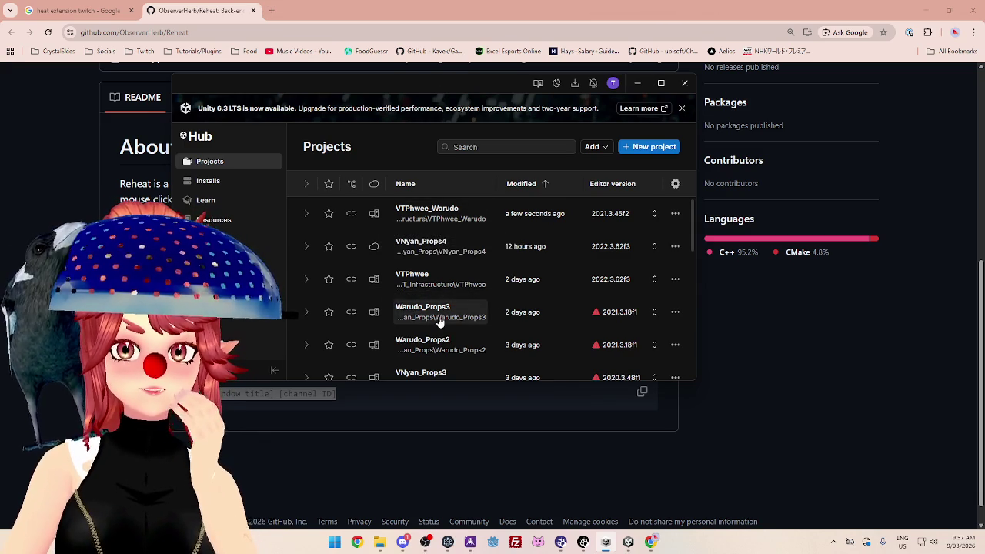
mouse_move(628, 542)
click(616, 545)
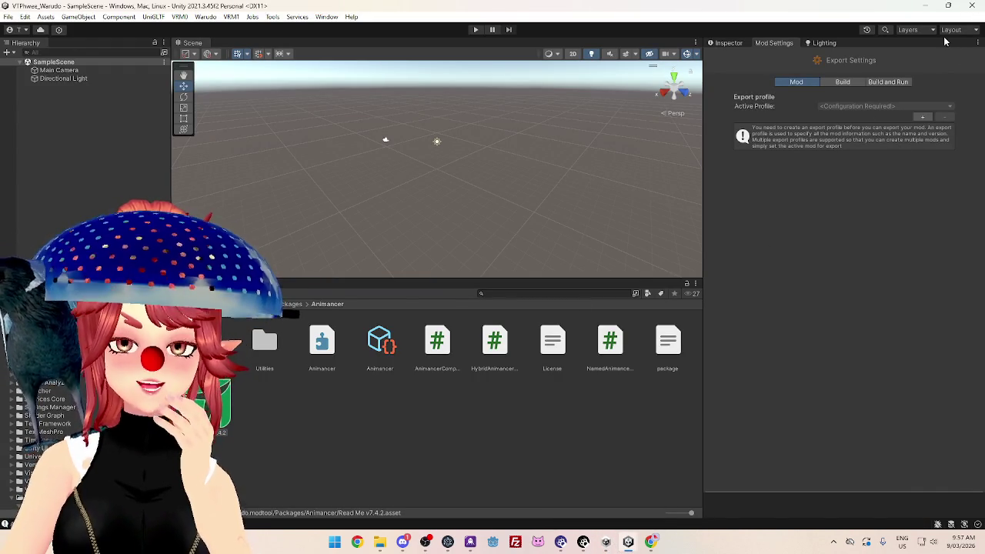
click(976, 6)
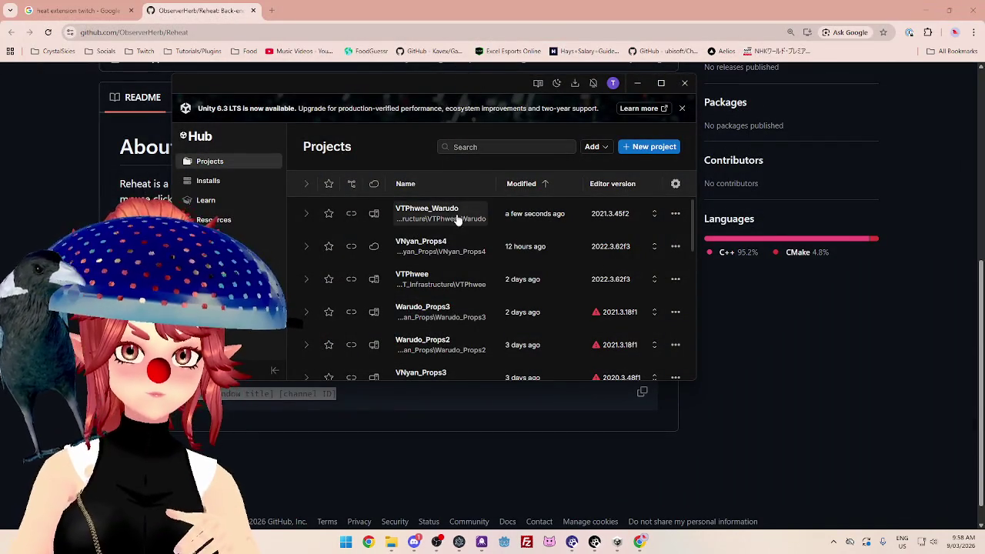
Find Warudo_Props3 in Unity Hub's Projects list and launch it in the editor.
scroll(438, 306, down, 3)
scroll(442, 301, down, 2)
scroll(442, 301, up, 2)
scroll(442, 300, up, 2)
scroll(442, 301, up, 1)
click(443, 313)
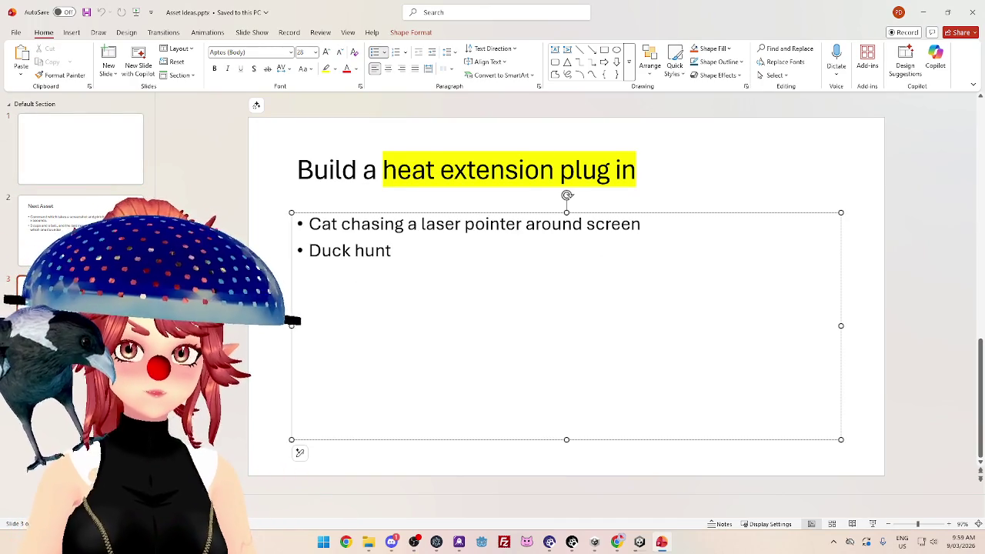
Add a third bullet under Duck hunt beginning with 'Can'.
key(Return)
key(Return)
key(Return)
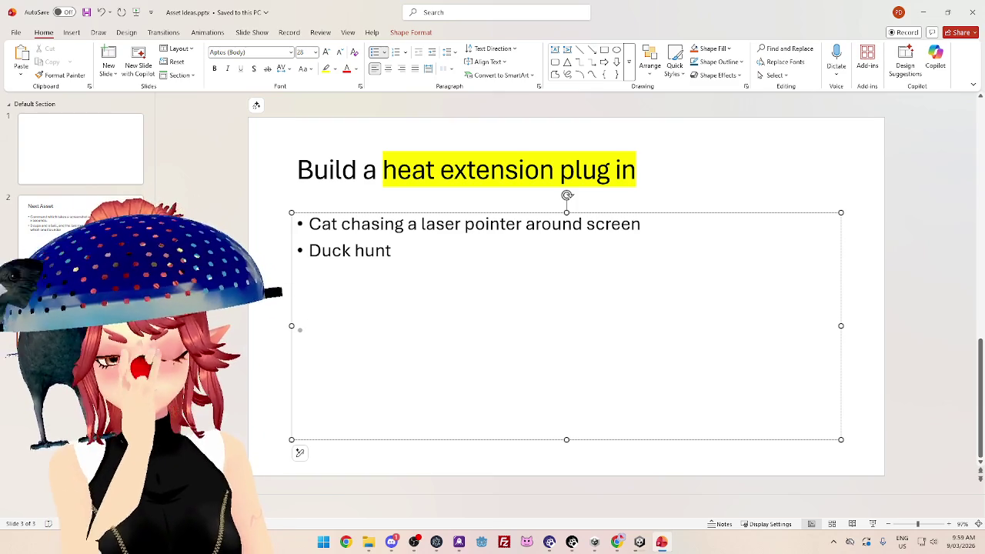
text(Can)
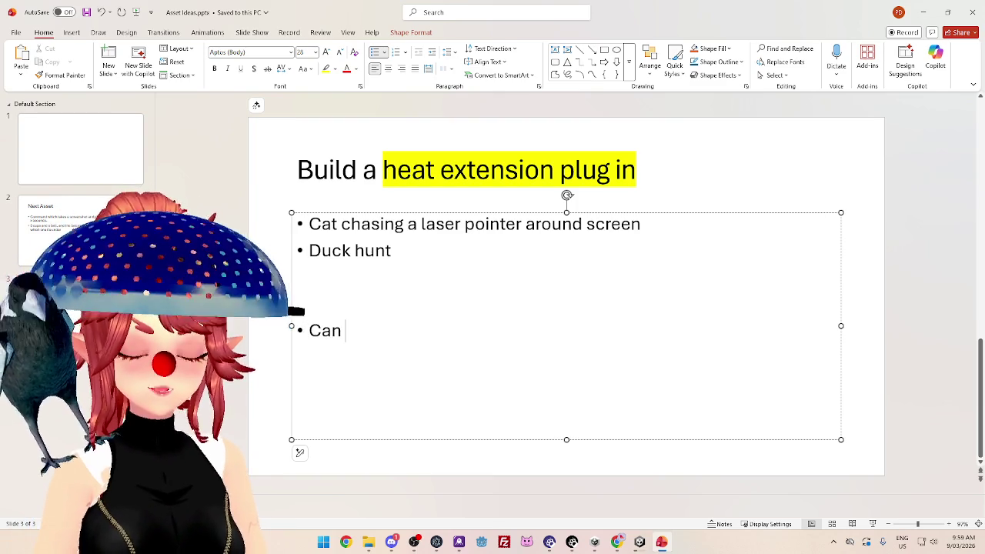